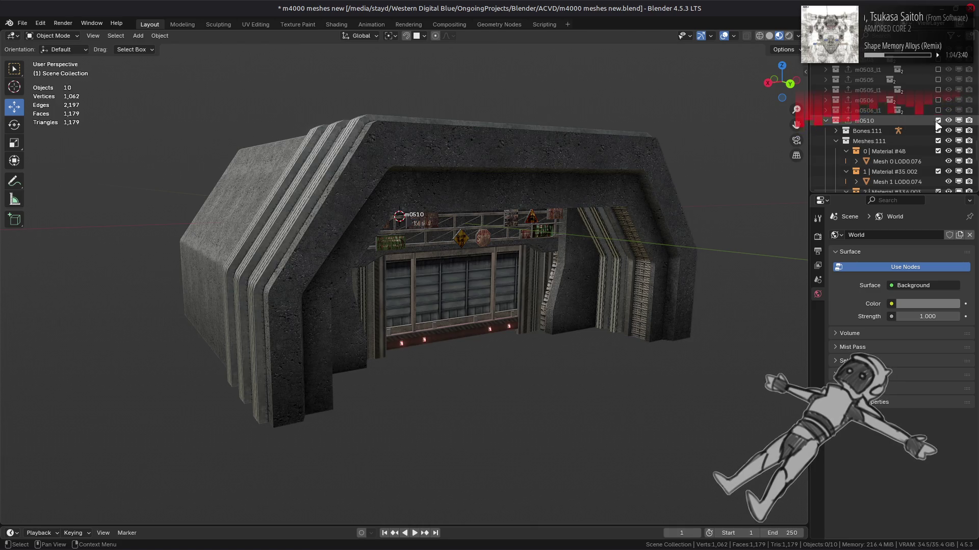
Hide the m0510 hangar collection, show m0500, and inspect the runway's geometry in Edit Mode
click(826, 121)
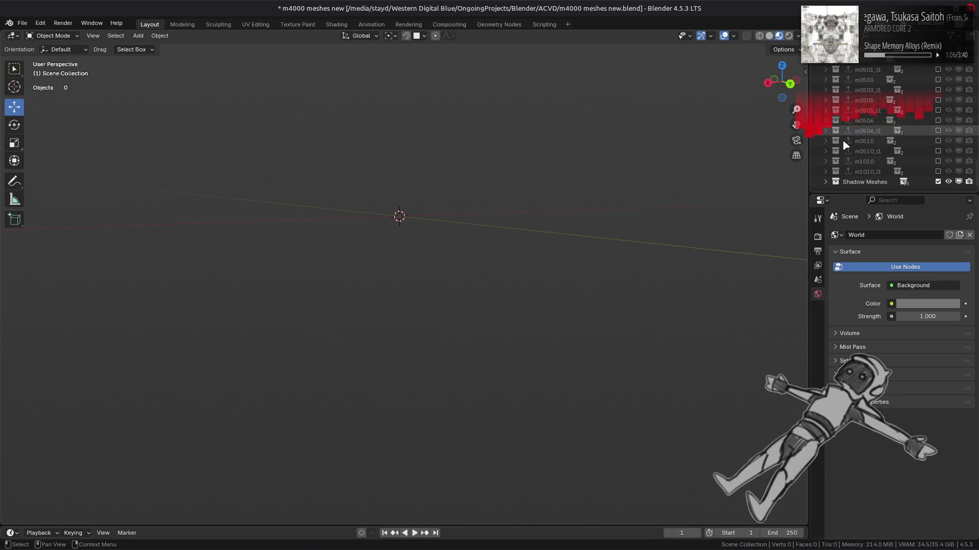
scroll(902, 132, up, 3)
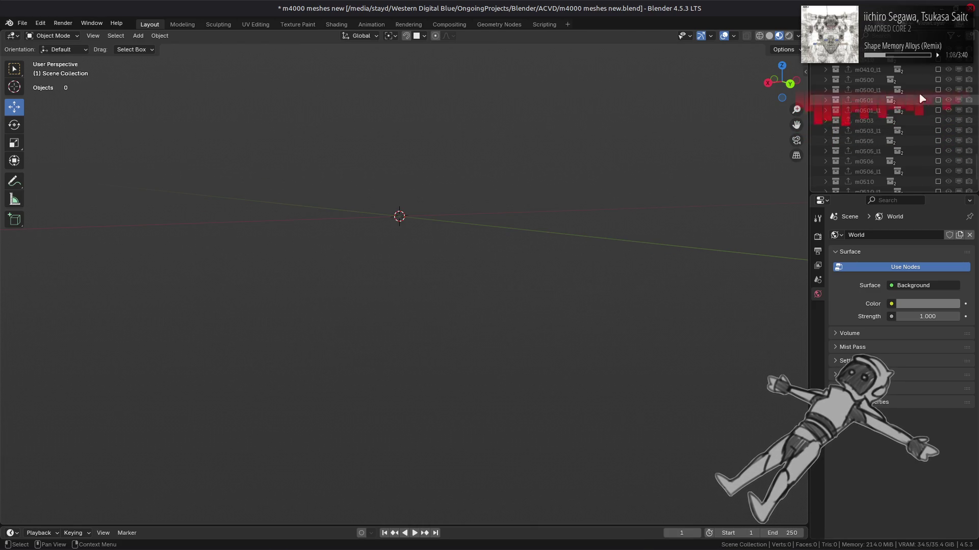
scroll(923, 97, up, 2)
click(938, 80)
middle_drag(459, 191, 568, 204)
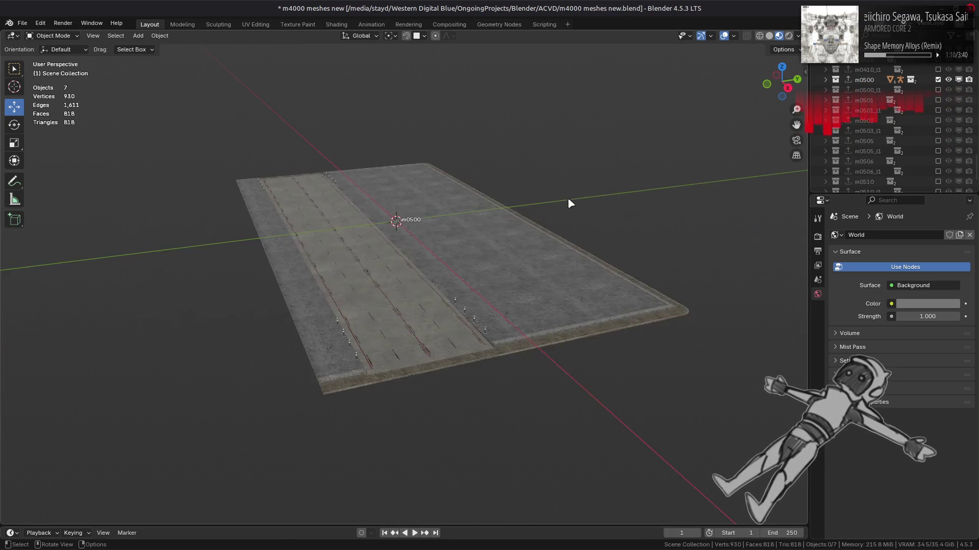
scroll(563, 218, up, 3)
scroll(568, 210, up, 2)
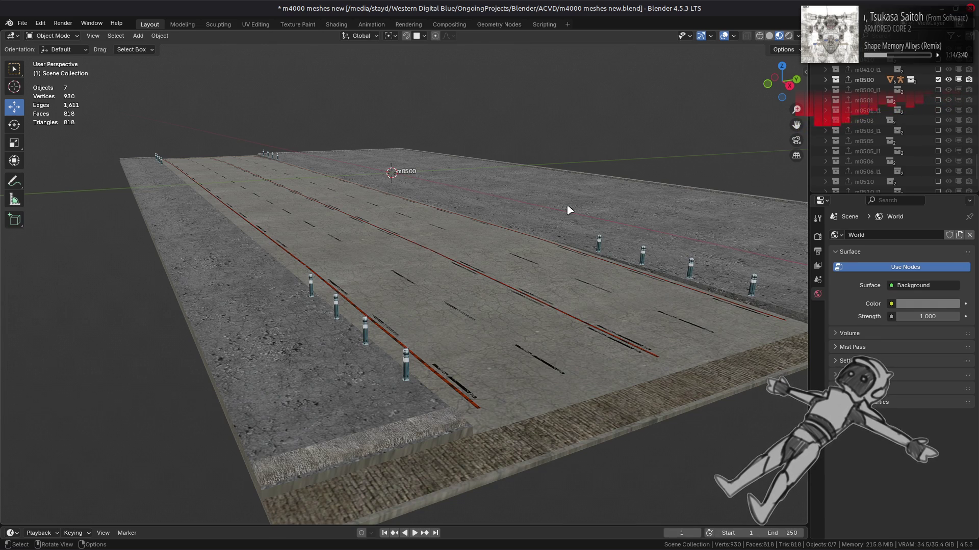
click(470, 245)
key(Tab)
mouse_move(469, 245)
middle_down()
mouse_move(487, 247)
mouse_move(415, 235)
mouse_move(638, 256)
middle_up()
key(alt+a)
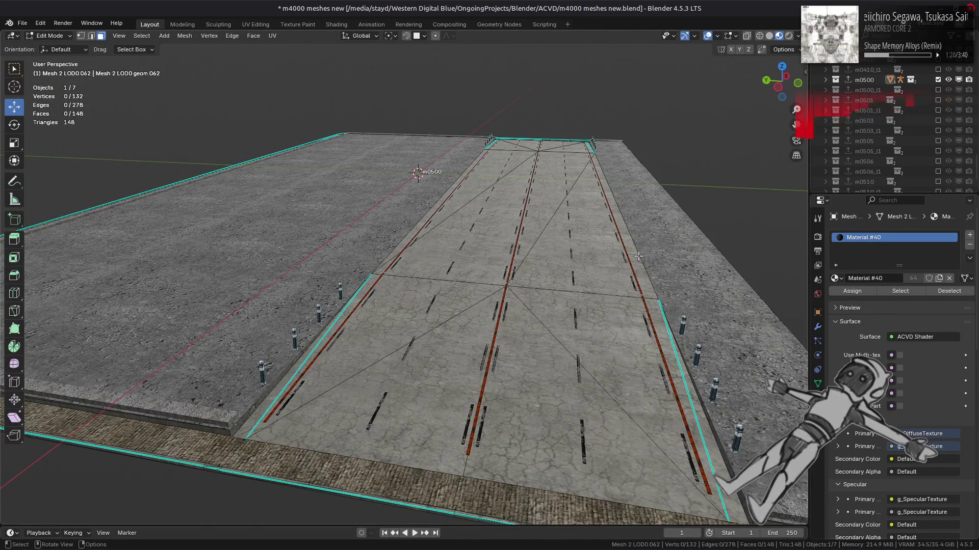
Return the runway to Object Mode and display the viewport in plain solid shading
mouse_move(638, 257)
middle_down()
mouse_move(637, 244)
mouse_move(518, 269)
middle_up()
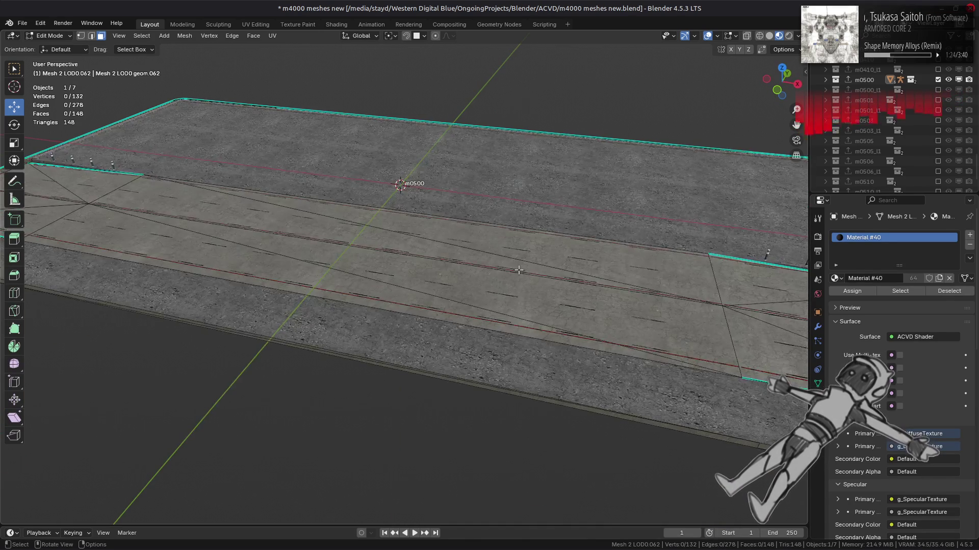
key(Tab)
middle_drag(628, 278, 563, 257)
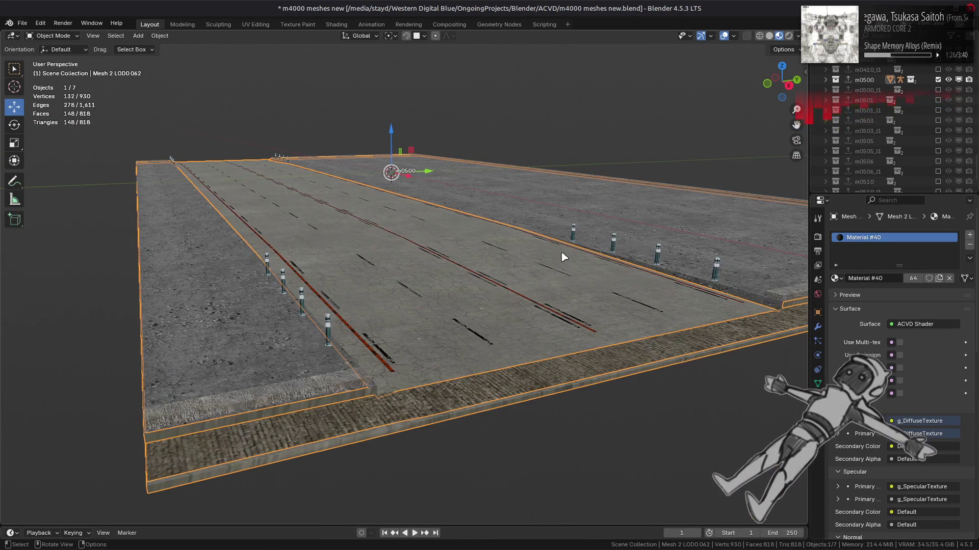
click(768, 35)
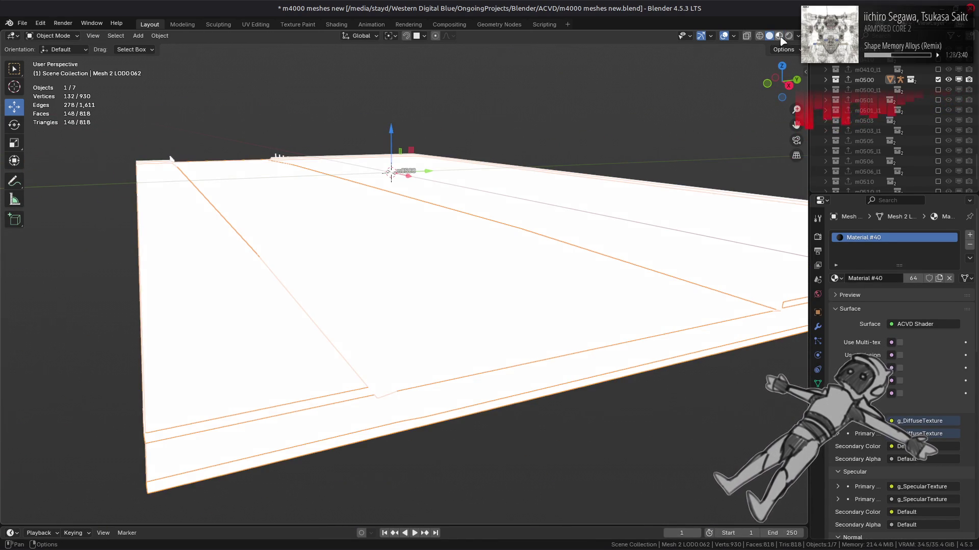
Set viewport shading to studio lighting with cavity and object outlines enabled
click(782, 38)
click(756, 86)
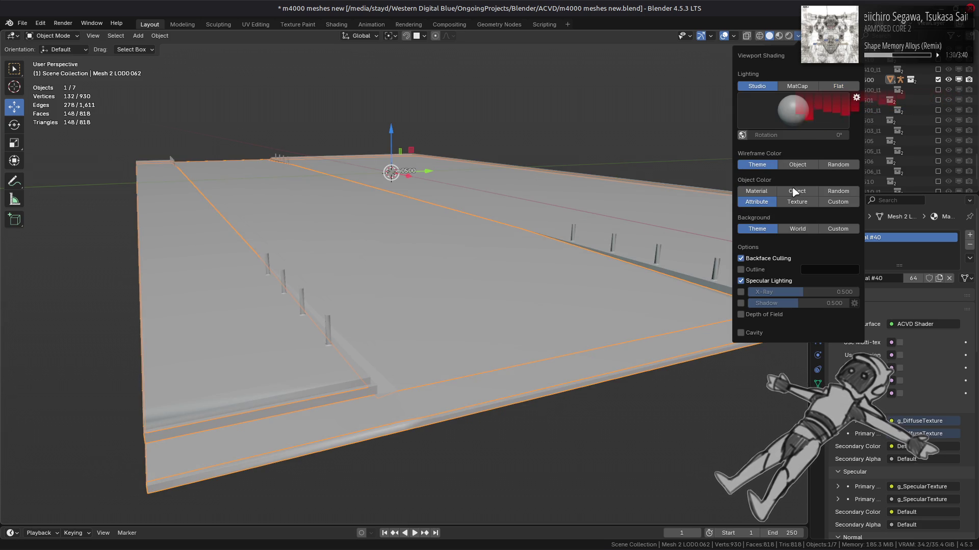
click(755, 333)
click(755, 270)
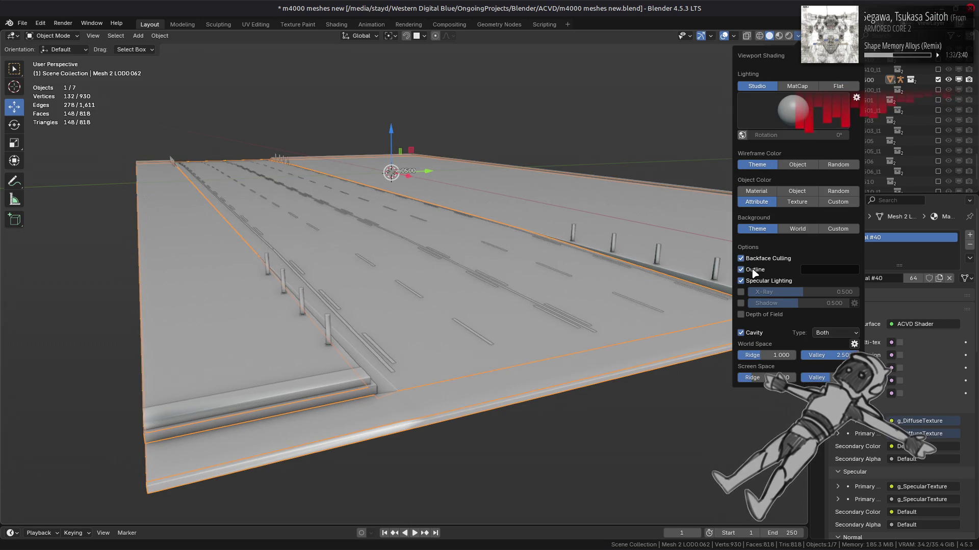
click(754, 333)
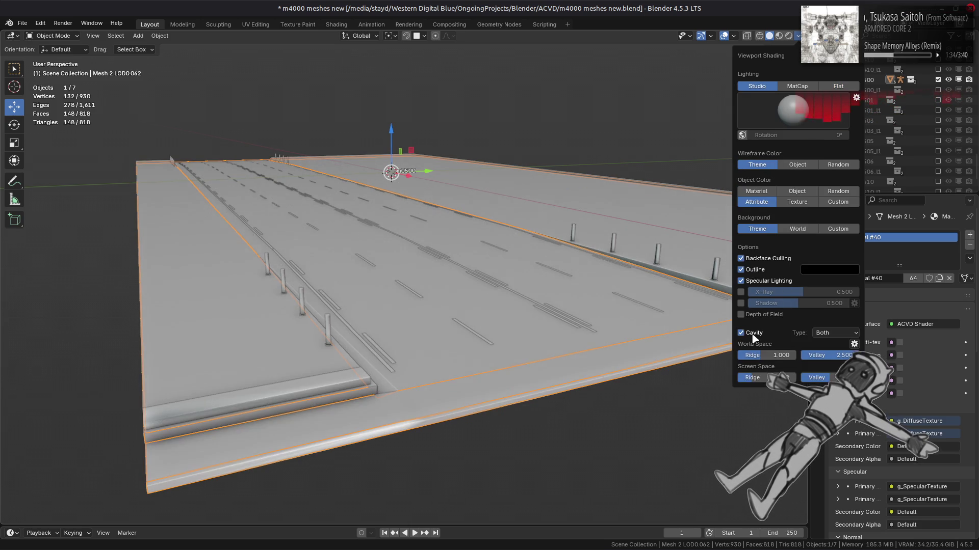
key(alt+a)
Save the file and select the runway mesh from a new angle
key(ctrl+s)
mouse_move(492, 262)
middle_down()
mouse_move(430, 278)
mouse_move(527, 303)
middle_up()
click(555, 320)
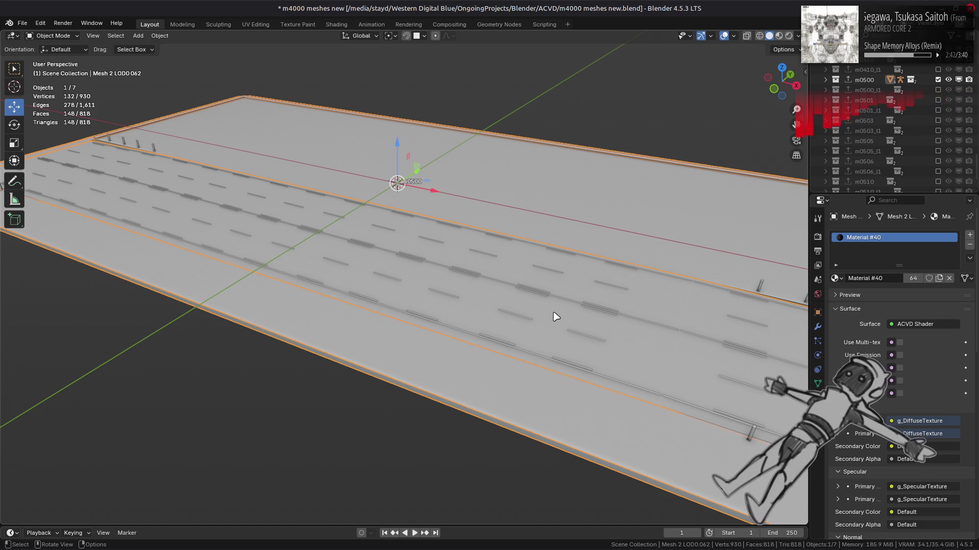
Hide the m0500 runway collection and show the m0501 plane, framing it in view
key(alt+a)
scroll(841, 187, down, 2)
scroll(872, 153, down, 3)
scroll(882, 146, down, 2)
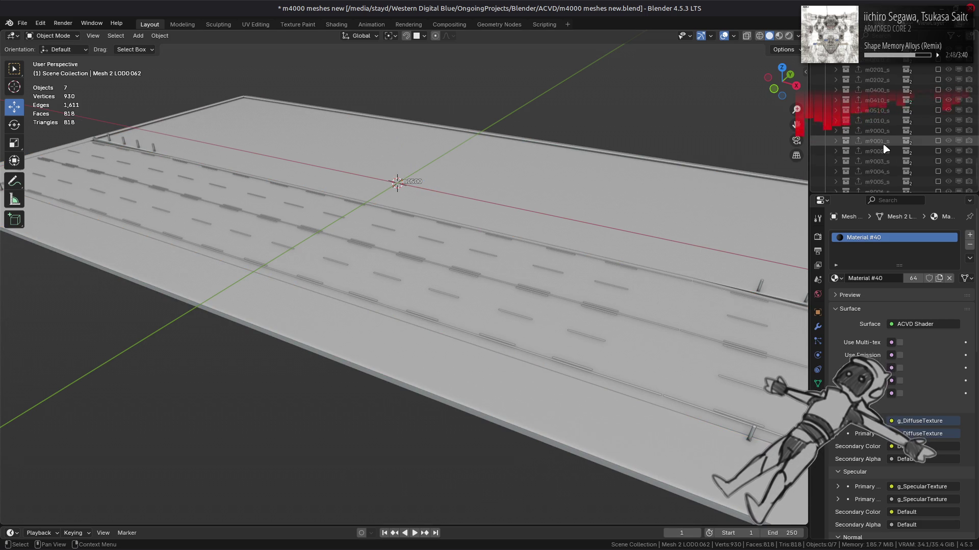
scroll(891, 136, up, 1)
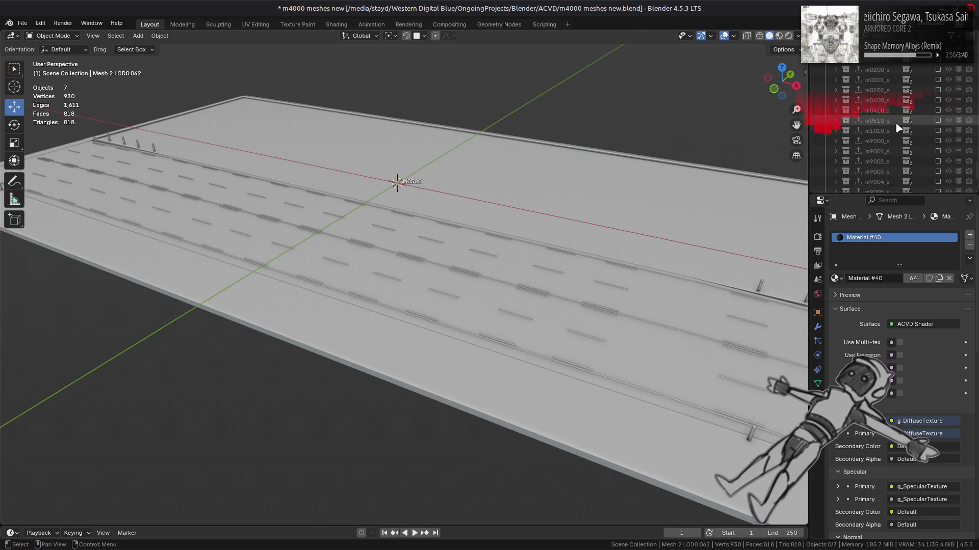
scroll(901, 127, up, 4)
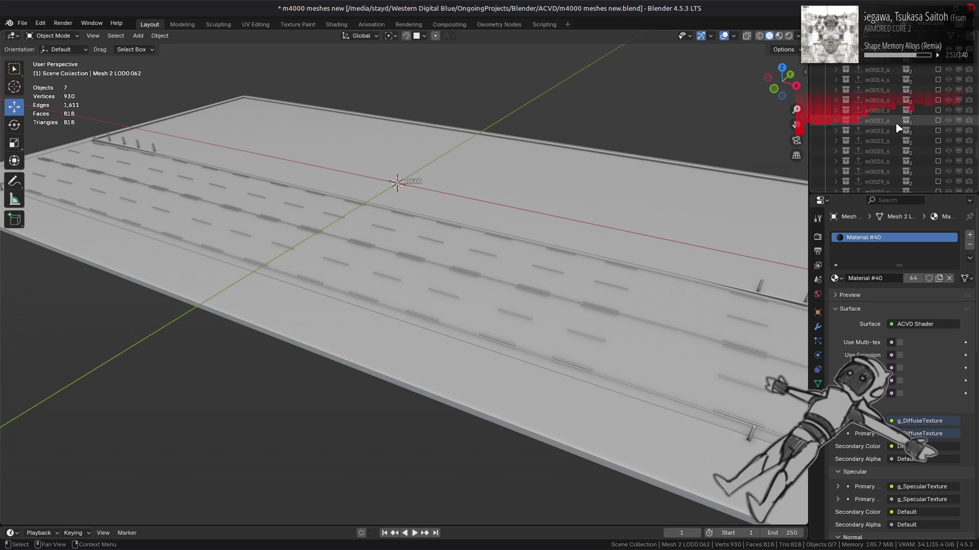
scroll(906, 125, up, 2)
scroll(908, 123, up, 2)
scroll(908, 123, up, 1)
scroll(909, 122, up, 1)
scroll(910, 122, up, 1)
click(938, 111)
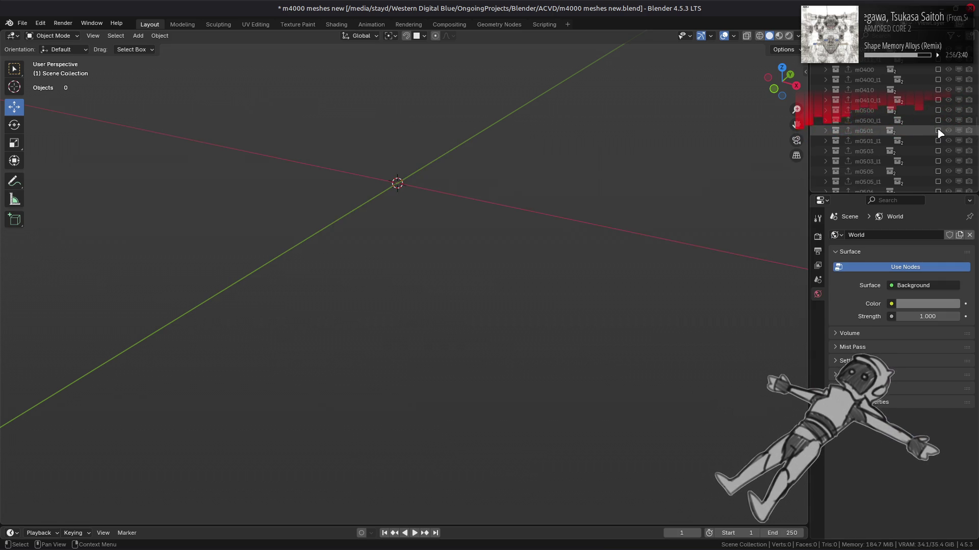
click(938, 130)
mouse_move(561, 188)
middle_down()
mouse_move(515, 170)
mouse_move(425, 245)
mouse_move(471, 200)
mouse_move(461, 217)
middle_up()
scroll(516, 171, up, 3)
key(alt+a)
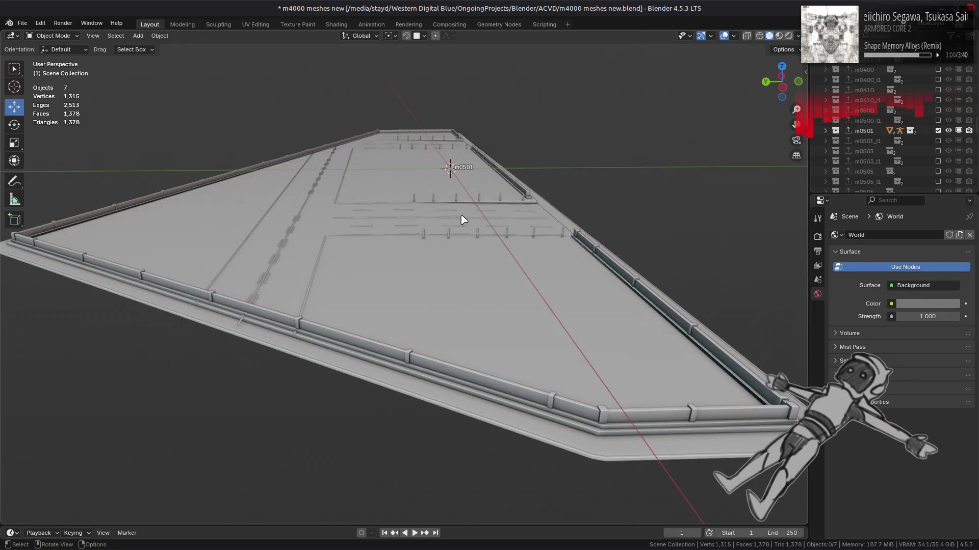
Hide m0501 again and show the m0503 platform collection instead
click(939, 131)
click(938, 150)
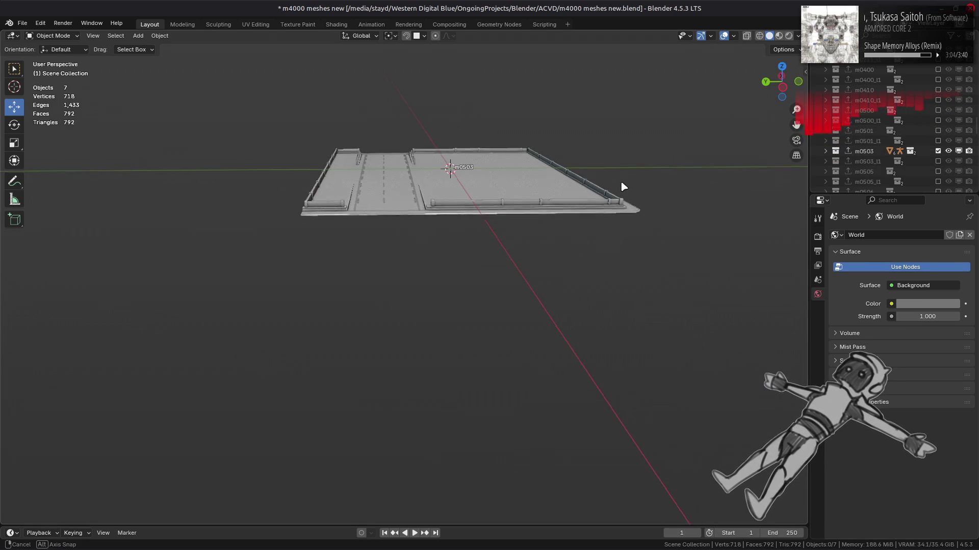
middle_drag(620, 181, 504, 204)
scroll(502, 202, up, 2)
scroll(502, 318, up, 3)
Hide the blue strip mesh and select both neighbouring strip meshes with Mesh 1 LOD0.068 active
click(502, 327)
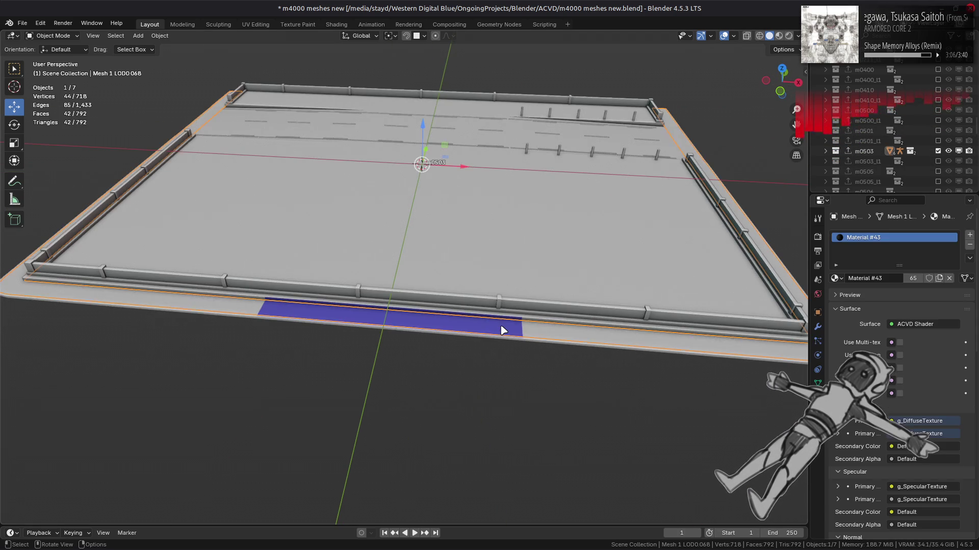
scroll(503, 331, up, 3)
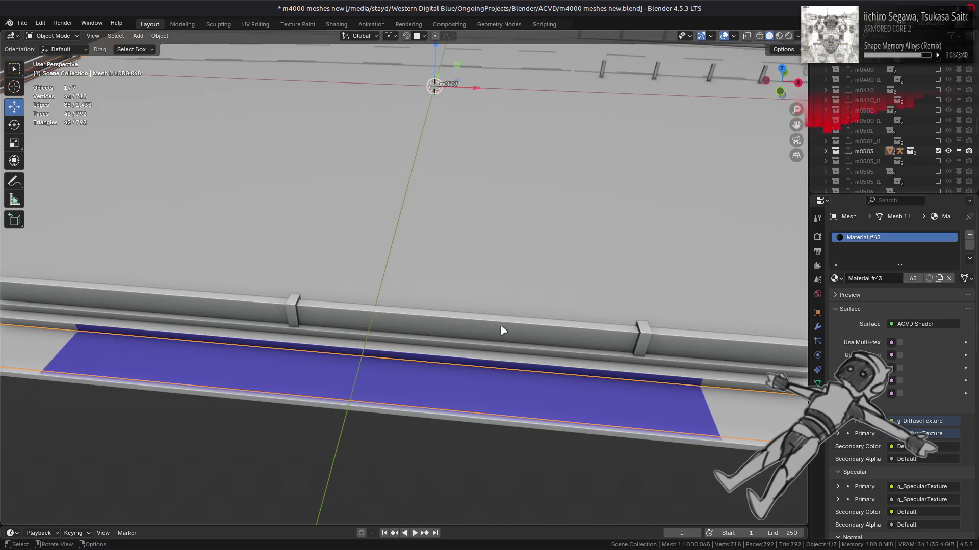
key(h)
middle_drag(502, 331, 482, 320)
click(505, 268)
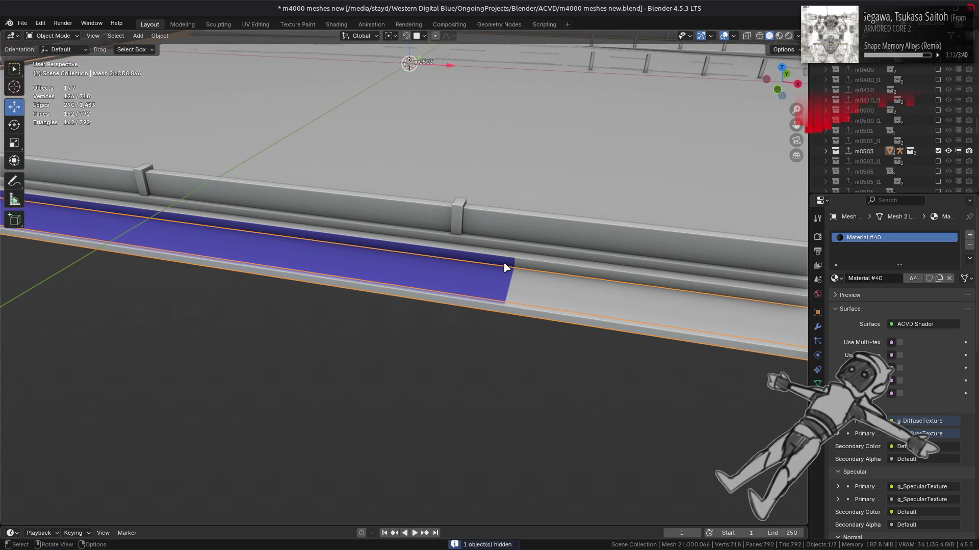
click(509, 264)
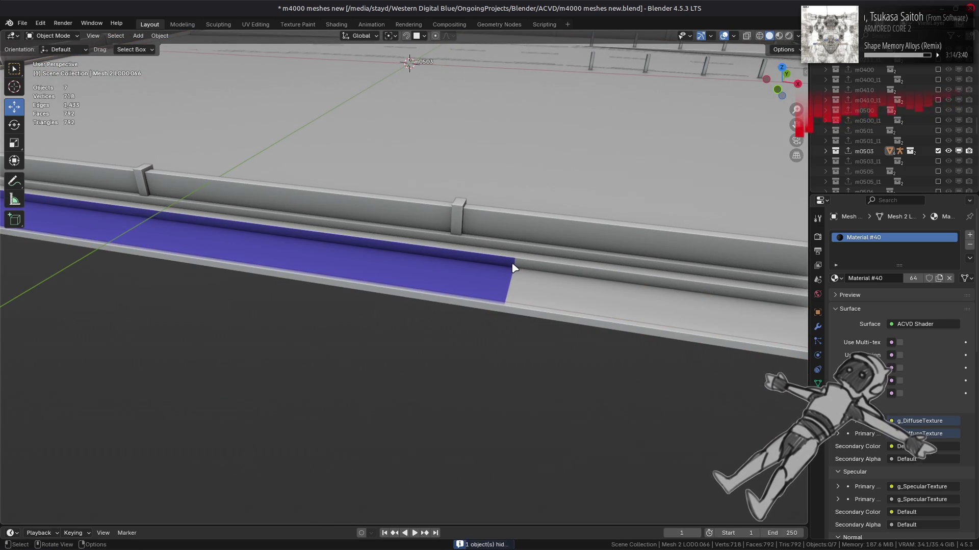
shift+click(517, 285)
Add a Geometry Nodes modifier with the vertex colour node group and apply it to both strips
click(817, 326)
click(905, 258)
click(871, 239)
click(839, 291)
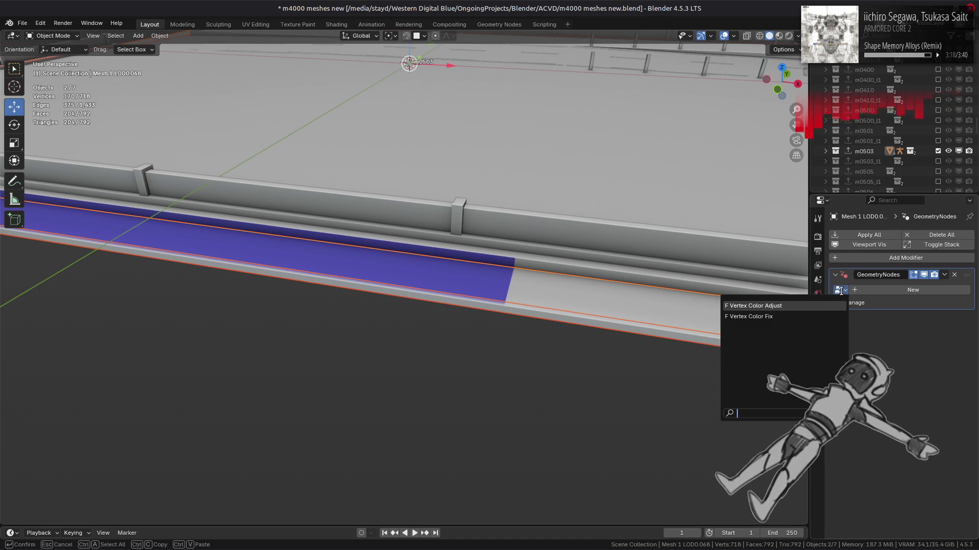
click(826, 309)
click(945, 275)
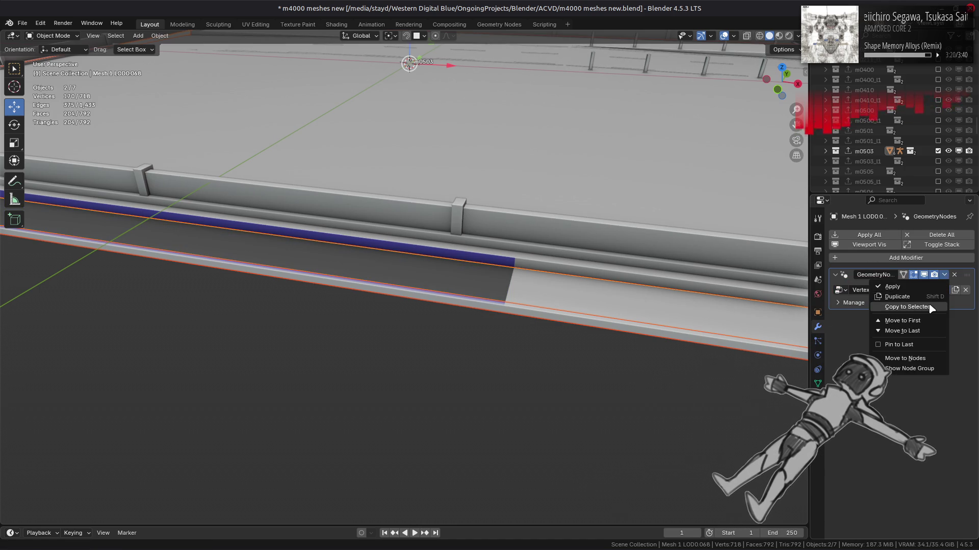
click(907, 307)
click(869, 235)
Deselect everything, save the file, and hide the m0503 collection
key(alt+a)
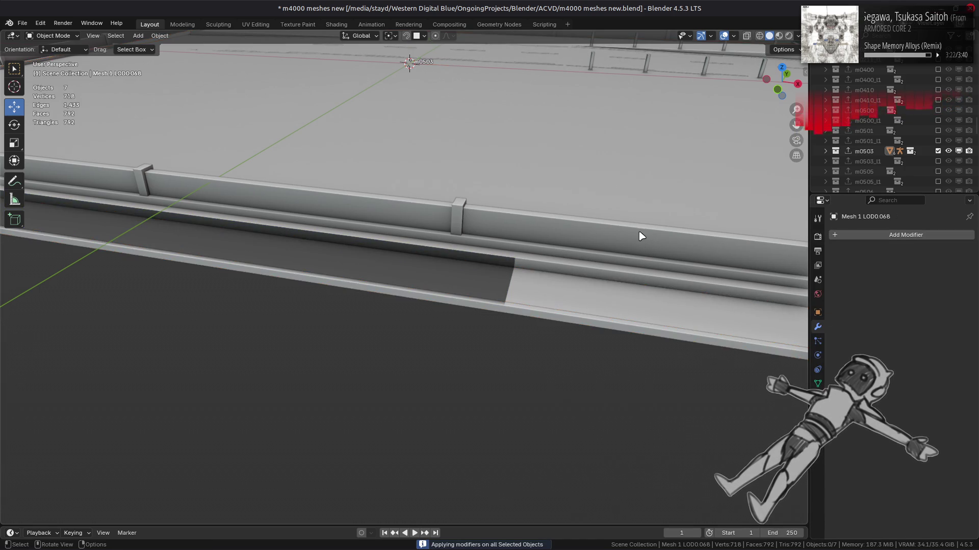
scroll(640, 234, down, 5)
key(ctrl+s)
click(936, 151)
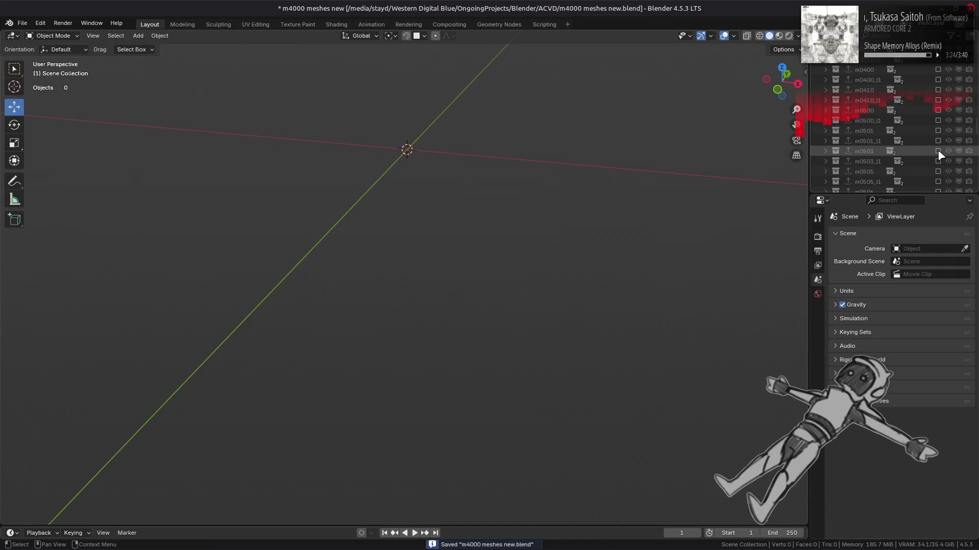
Briefly show m0505, then hide it and display the m0506 road platform up close
click(937, 172)
scroll(650, 224, down, 4)
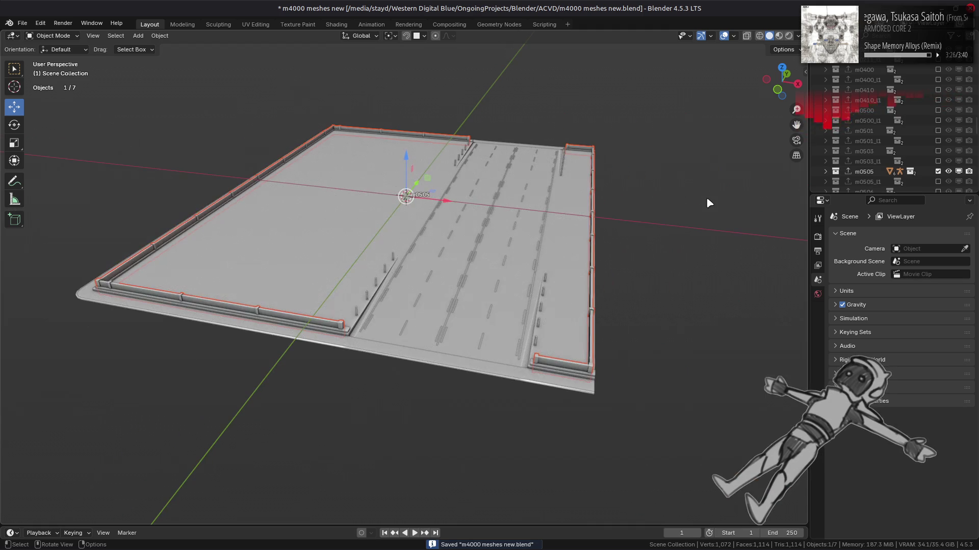
scroll(907, 131, down, 2)
click(937, 131)
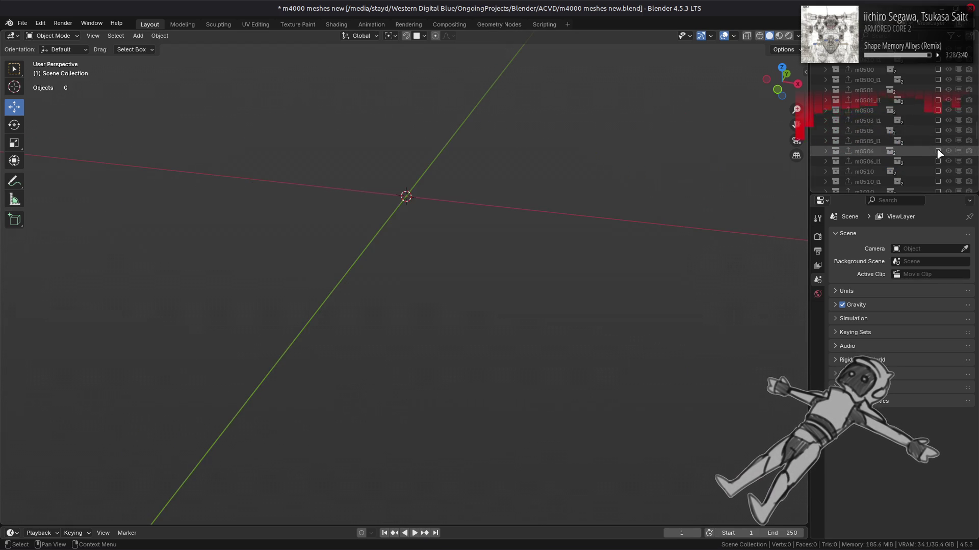
click(938, 151)
middle_drag(672, 184, 604, 158)
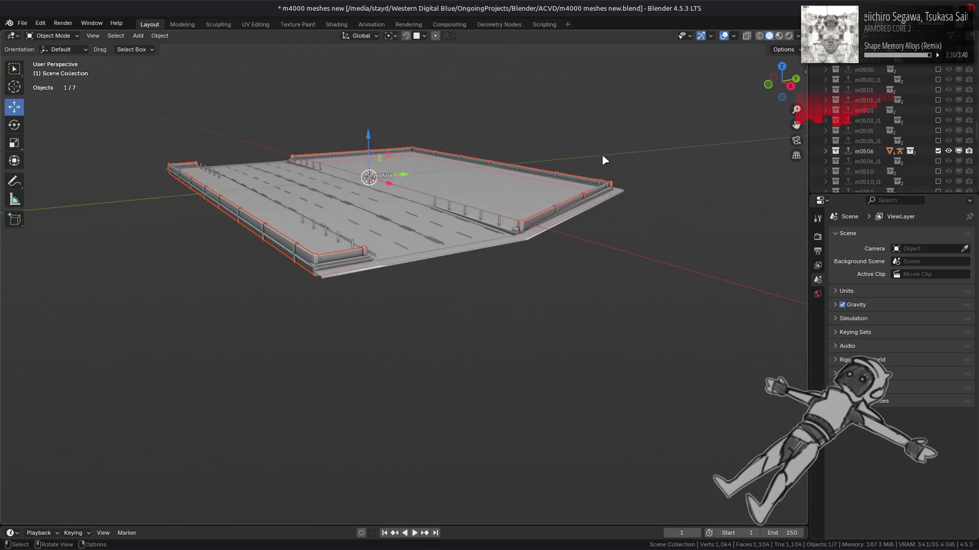
scroll(623, 166, up, 2)
scroll(625, 167, up, 3)
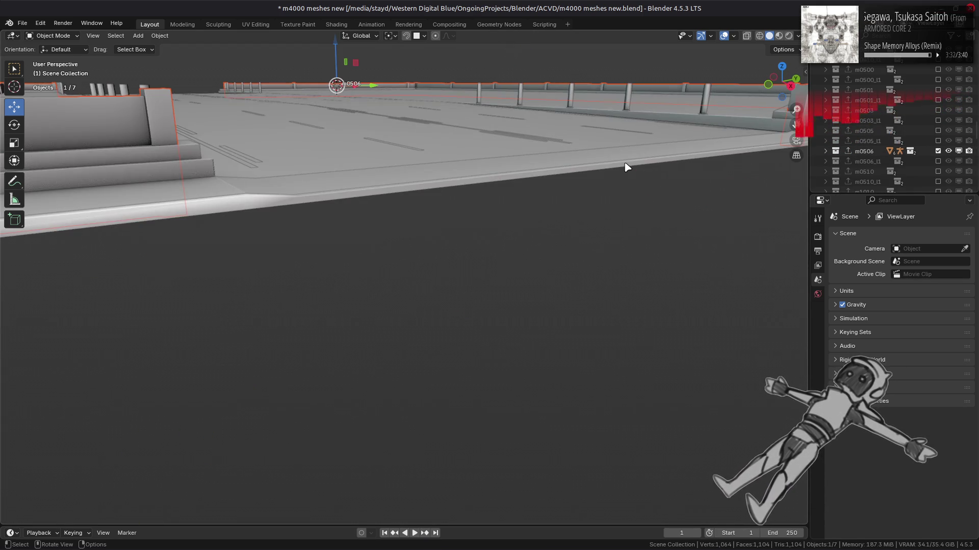
scroll(624, 168, down, 3)
mouse_move(634, 175)
middle_down()
mouse_move(635, 164)
mouse_move(639, 205)
middle_up()
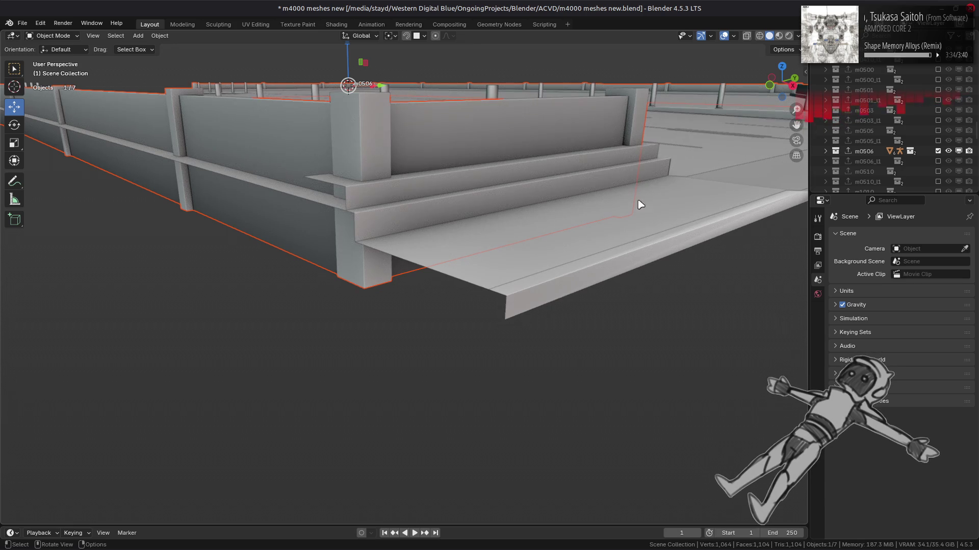
Select the road platform mesh and inspect its top geometry in Edit Mode
click(657, 236)
key(Tab)
middle_drag(659, 237, 660, 227)
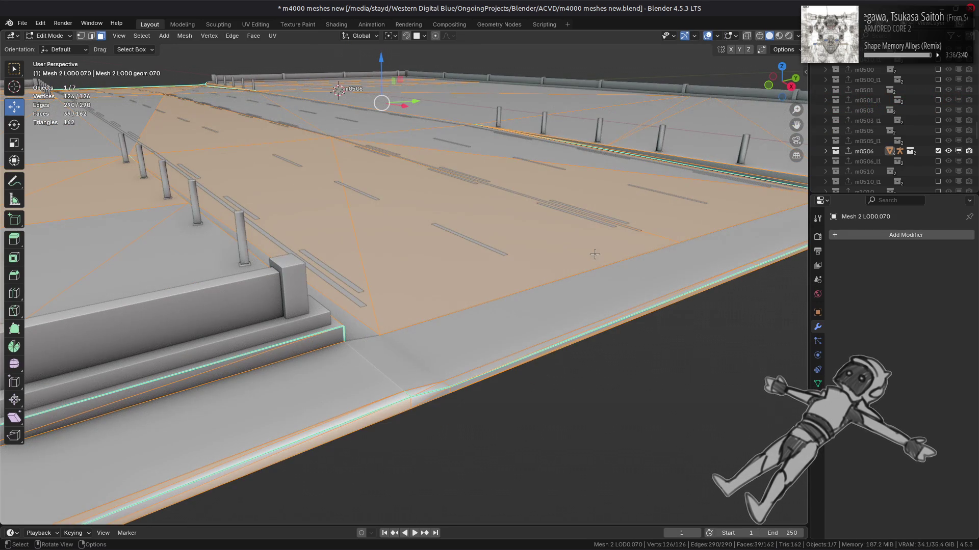
key(Tab)
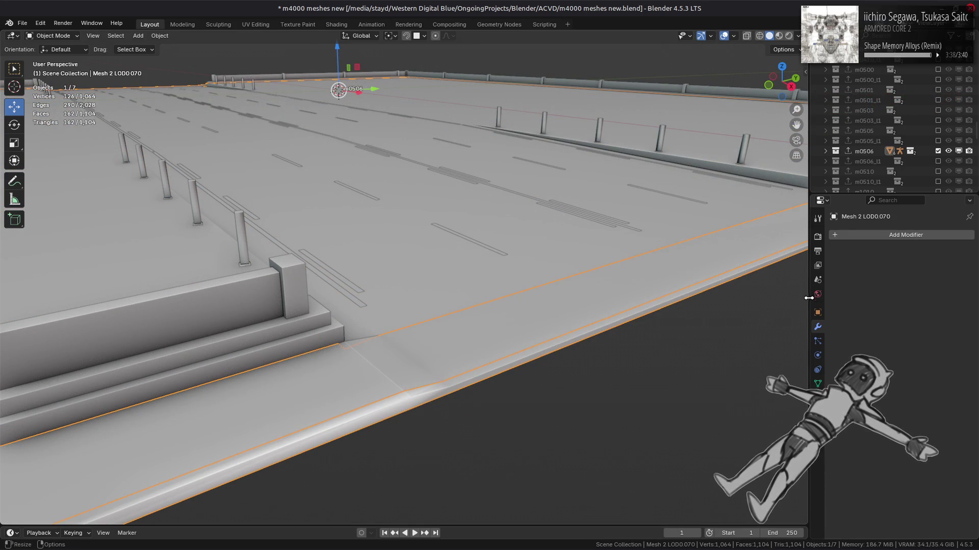
Try a Weighted Normal modifier with Face Area & Angle and Keep Sharp, compare the shading, then delete it
click(876, 240)
click(742, 291)
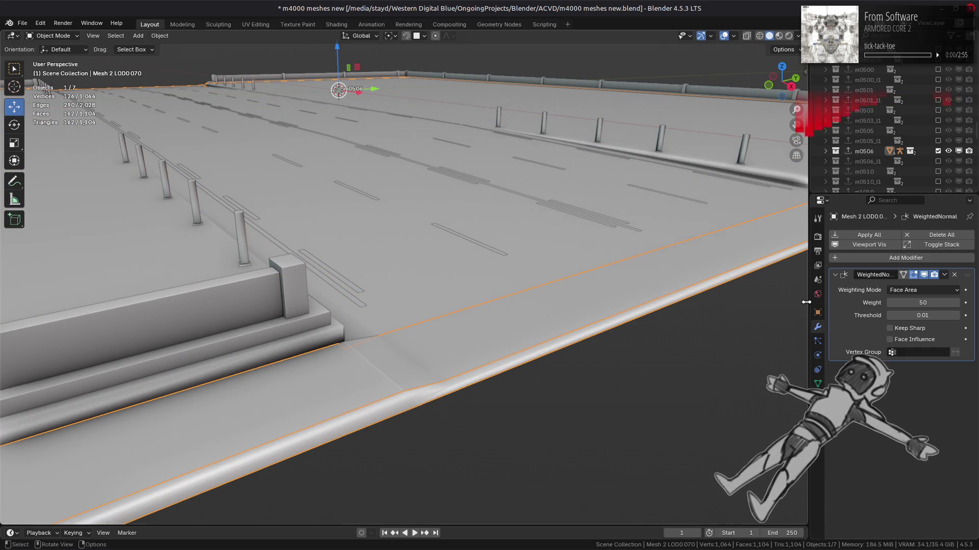
click(918, 329)
click(923, 290)
click(917, 316)
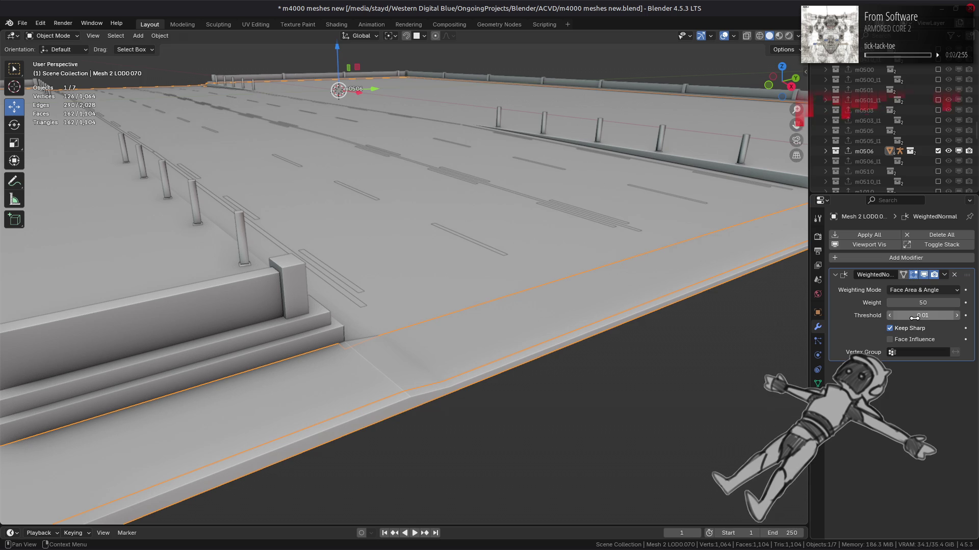
click(924, 275)
click(924, 274)
click(924, 274)
click(924, 275)
click(924, 275)
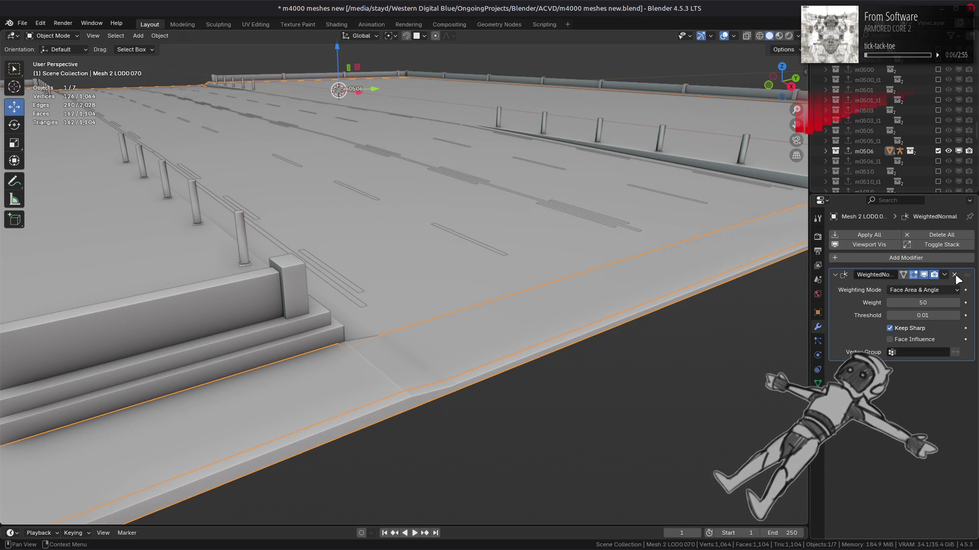
click(953, 274)
Hide the m0506 road set and show the m0510 hangar from the front
click(939, 151)
click(937, 172)
scroll(561, 178, down, 3)
middle_drag(482, 214, 419, 231)
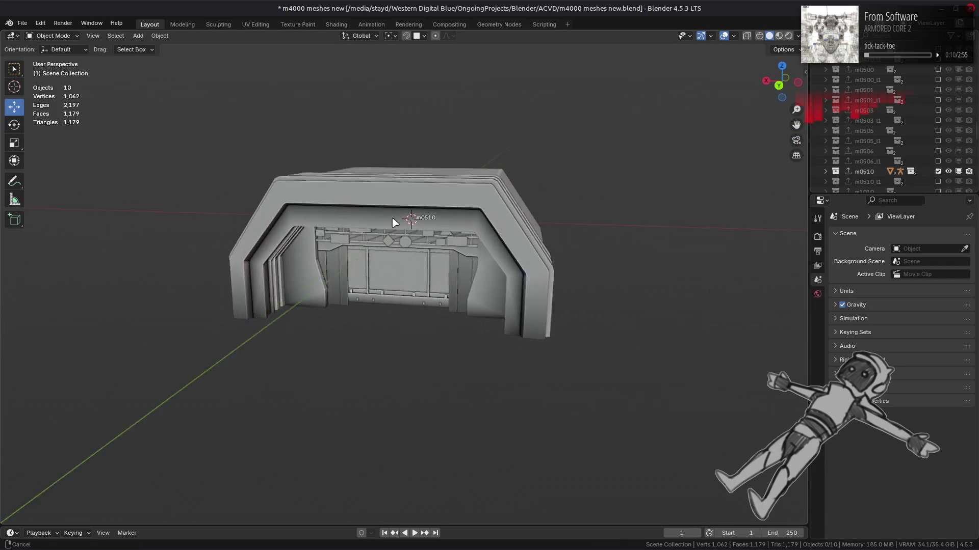
scroll(419, 231, up, 2)
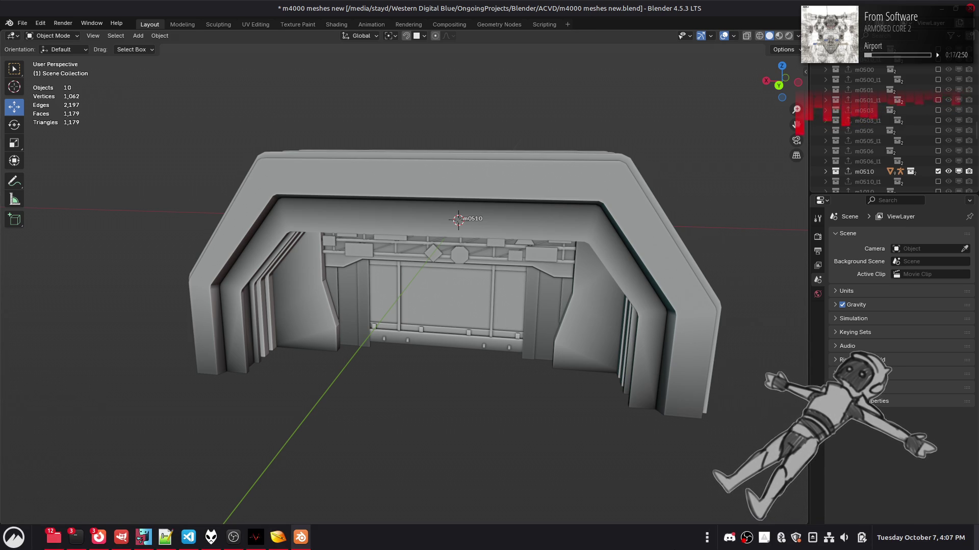
Switch to textured Material Preview and adjust the HDRI lighting rotation
click(779, 36)
scroll(480, 219, up, 3)
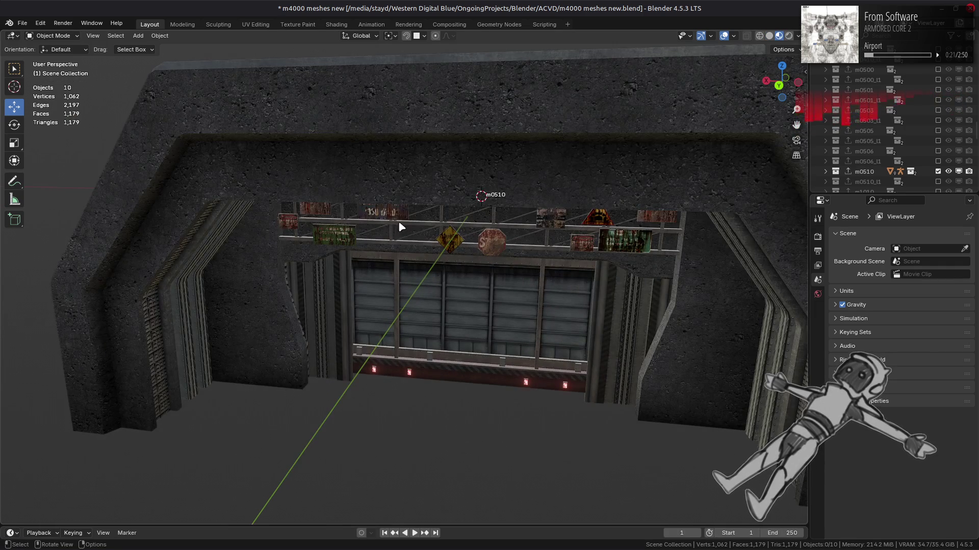
middle_drag(421, 220, 479, 217)
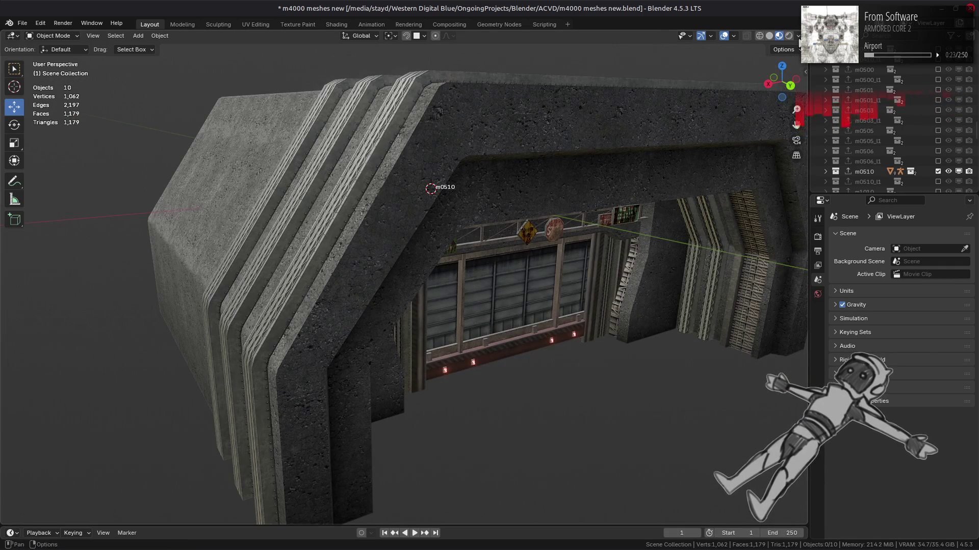
click(798, 35)
mouse_move(795, 156)
mouse_down()
mouse_move(826, 146)
mouse_move(791, 146)
mouse_up()
click(791, 147)
text(0)
key(Return)
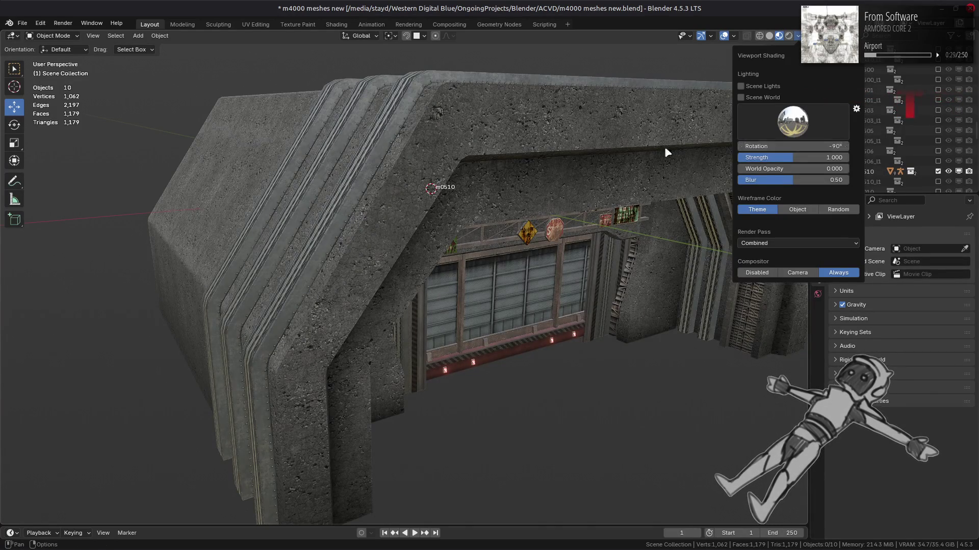
Inspect the archway mesh's geometry in Edit Mode from the hangar's side, then deselect
mouse_move(518, 195)
middle_down()
mouse_move(461, 188)
mouse_move(611, 209)
mouse_move(578, 247)
middle_up()
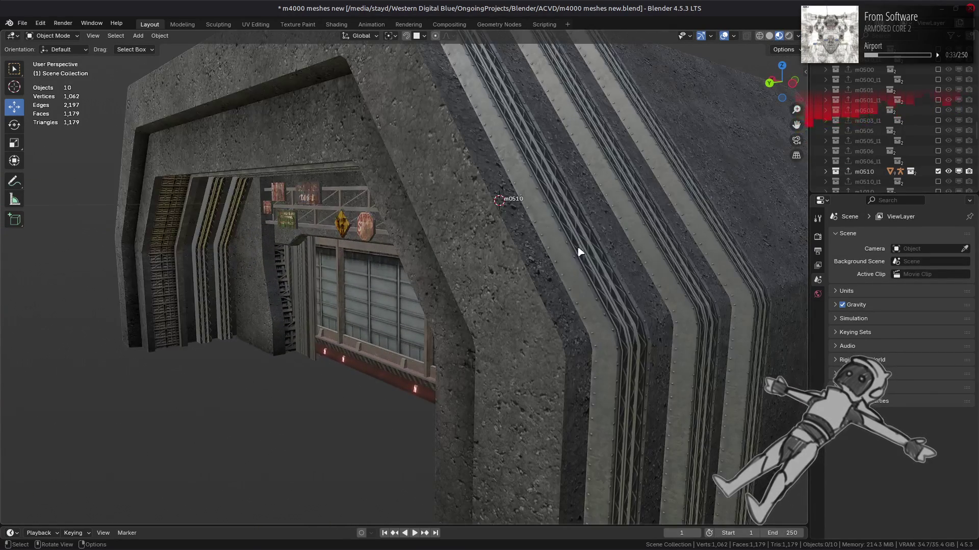
click(528, 287)
key(Tab)
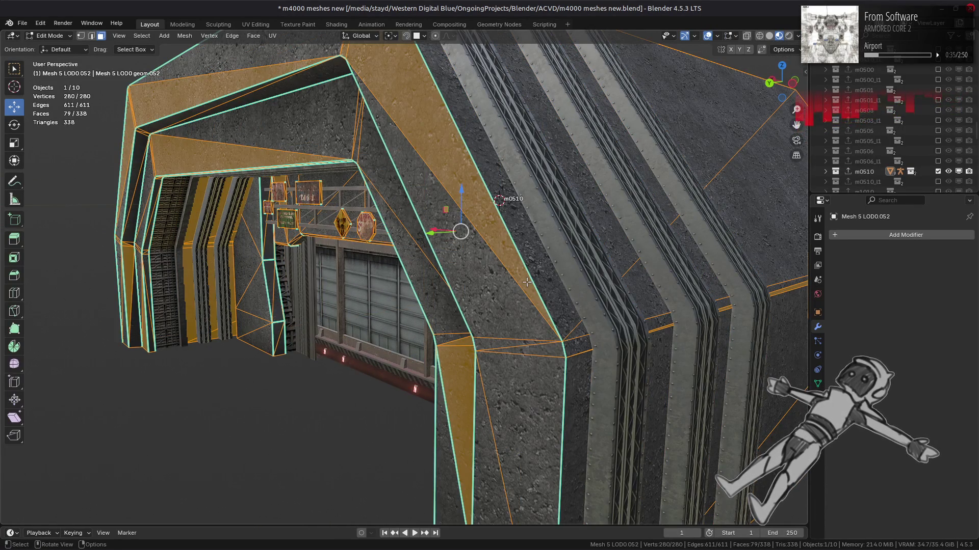
key(Tab)
key(alt+a)
mouse_move(435, 271)
middle_down()
mouse_move(525, 267)
mouse_move(498, 263)
mouse_move(491, 289)
mouse_move(465, 301)
mouse_move(535, 326)
mouse_move(453, 329)
mouse_move(454, 262)
middle_up()
scroll(490, 289, down, 2)
scroll(470, 291, down, 2)
Re-enter Edit Mode on the archway and examine the signs and shutter door from several angles
key(Tab)
scroll(533, 321, down, 2)
scroll(454, 263, up, 3)
key(Tab)
key(Tab)
key(Tab)
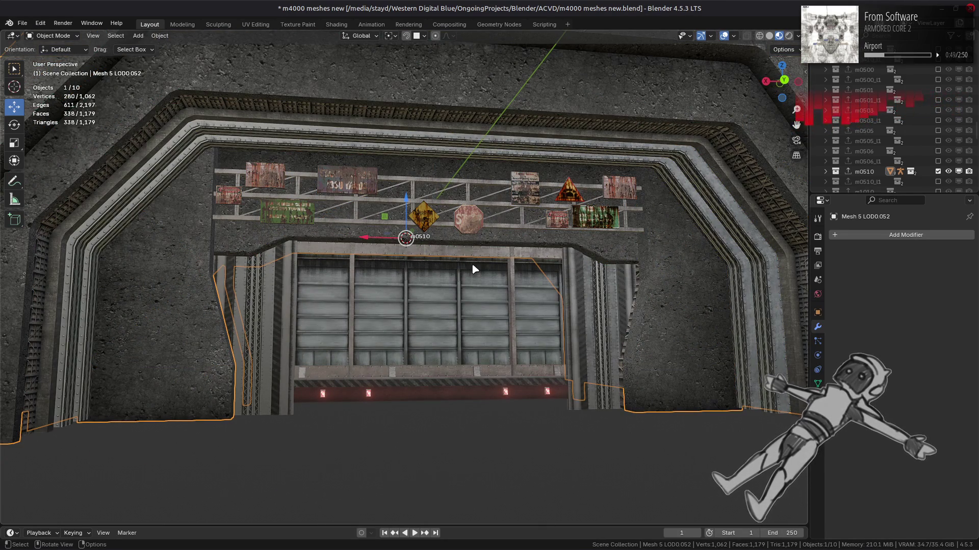
scroll(472, 267, up, 3)
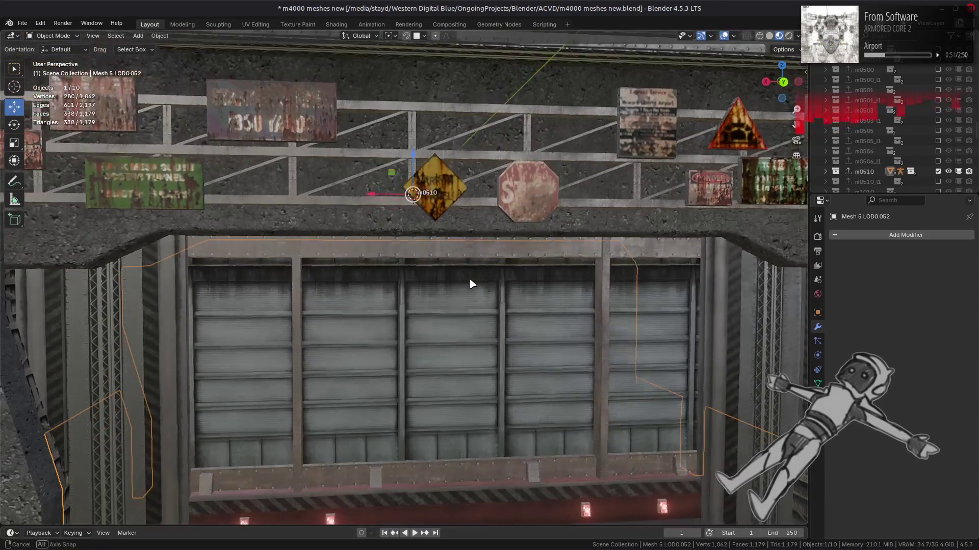
scroll(471, 284, up, 1)
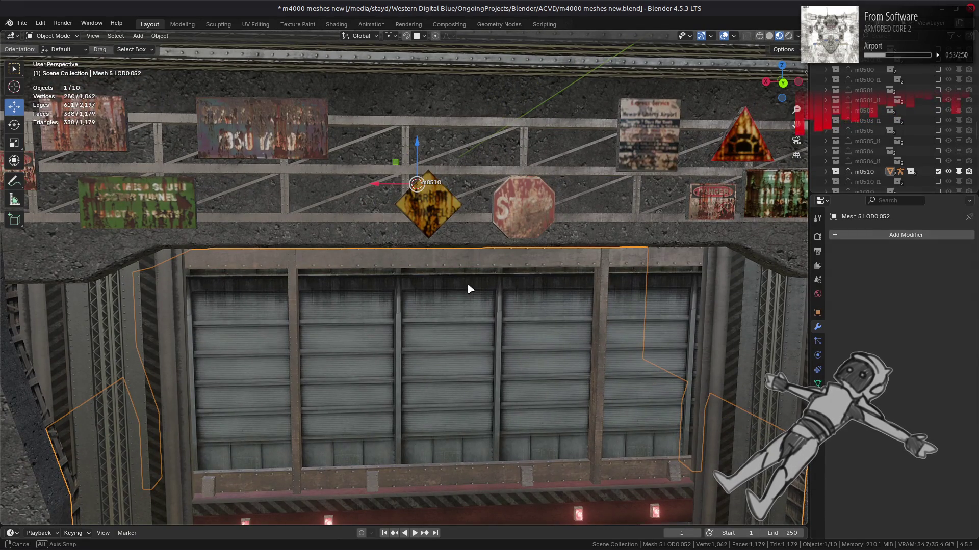
middle_drag(468, 286, 417, 285)
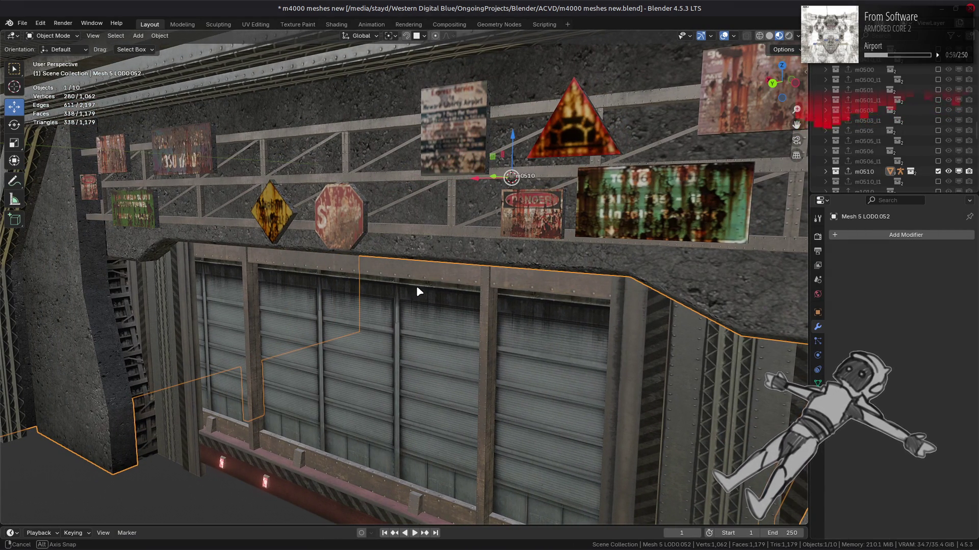
middle_drag(417, 286, 419, 289)
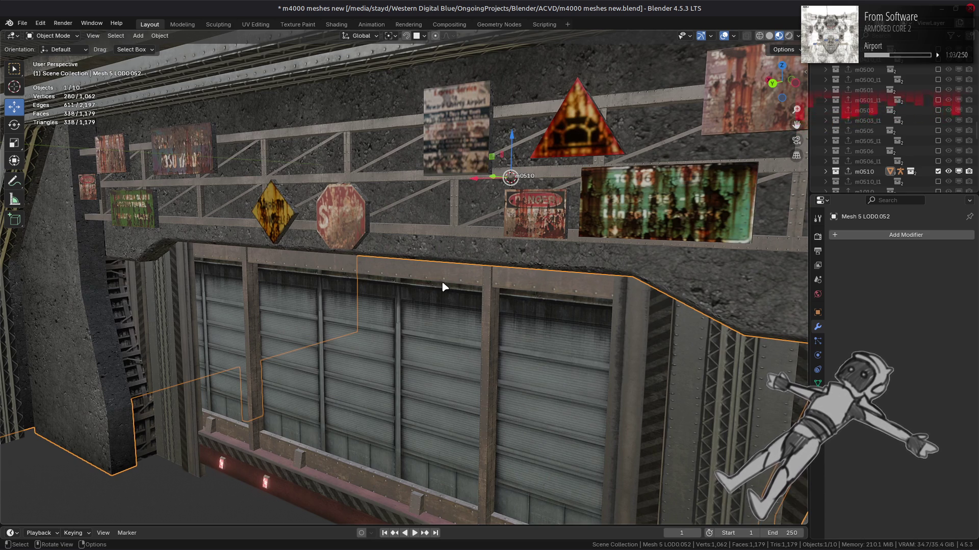
scroll(442, 287, down, 5)
scroll(433, 291, up, 4)
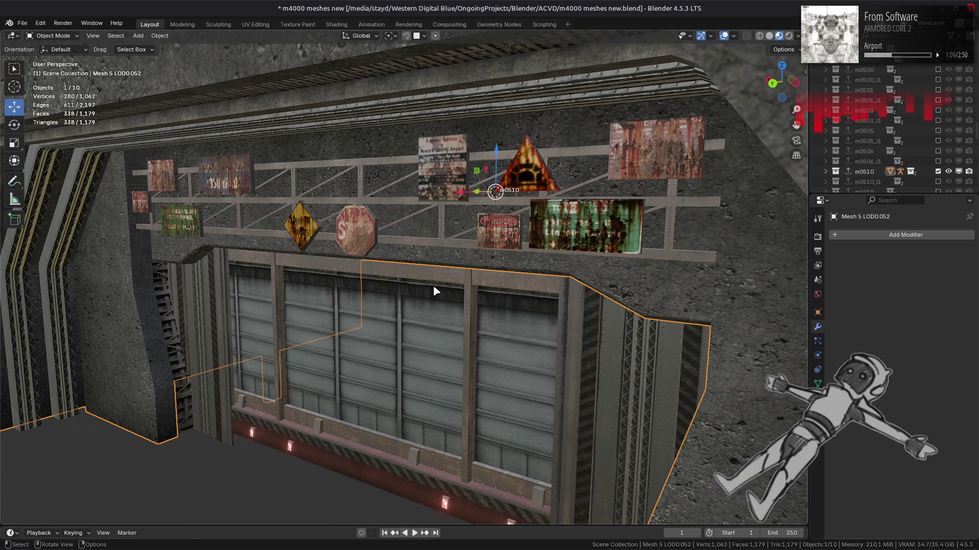
key(alt+a)
middle_drag(434, 285, 461, 296)
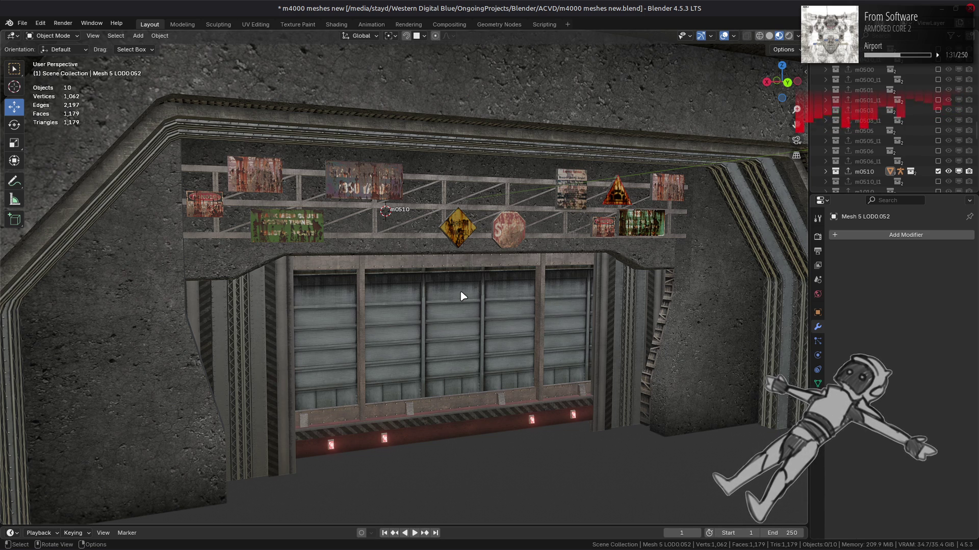
scroll(462, 296, down, 3)
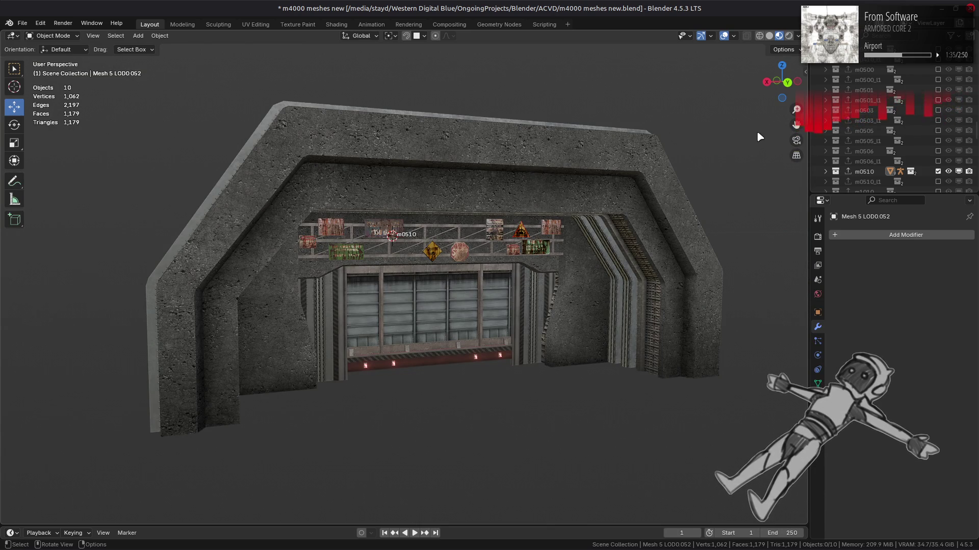
View the archway in plain solid shading and check its geometry in Edit Mode
click(768, 36)
middle_drag(688, 92, 603, 127)
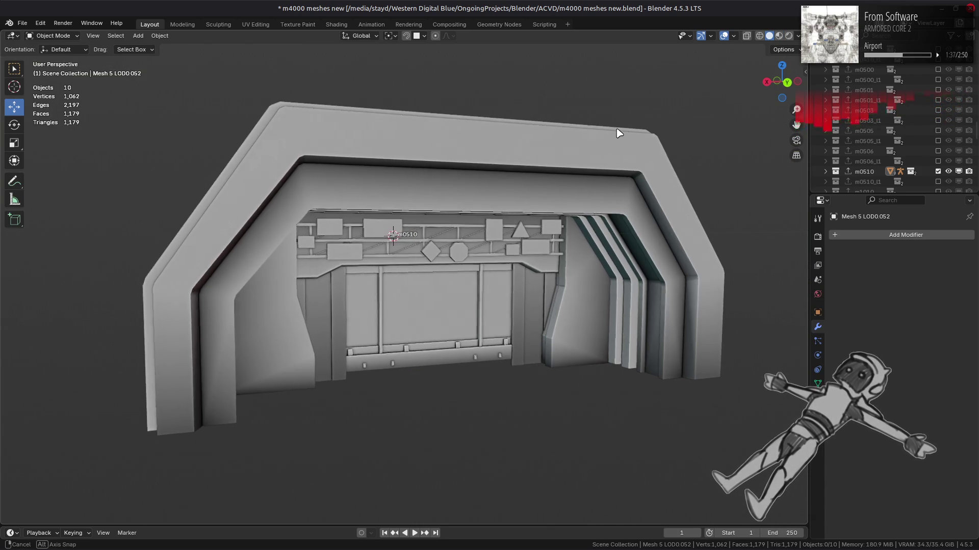
click(598, 319)
key(Tab)
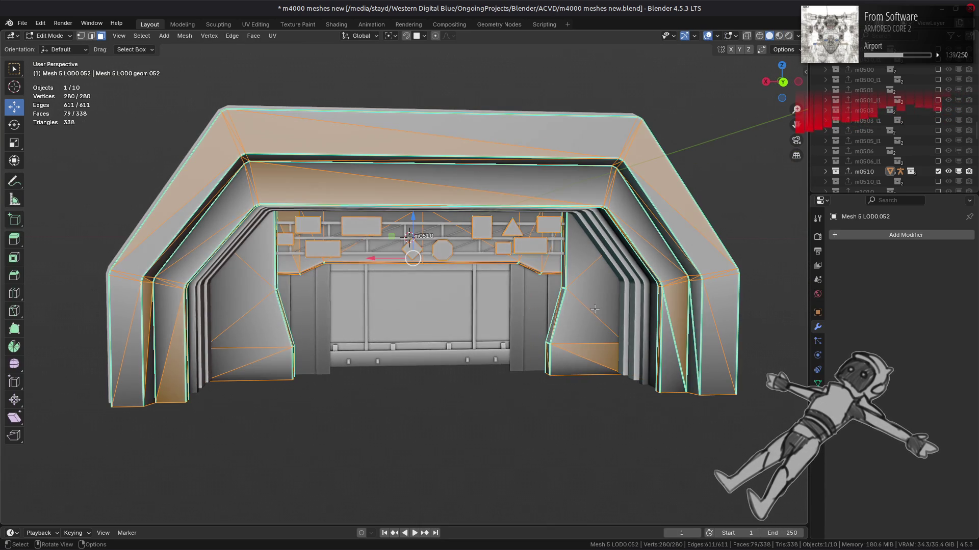
key(Tab)
key(alt+a)
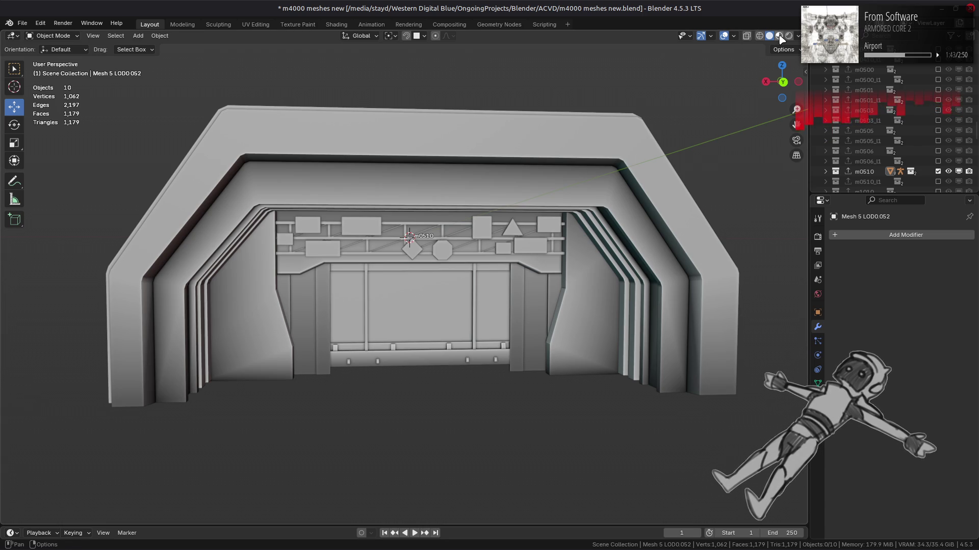
Return to textured Material Preview and save m4000 meshes new.blend
click(779, 36)
middle_drag(527, 160, 544, 168)
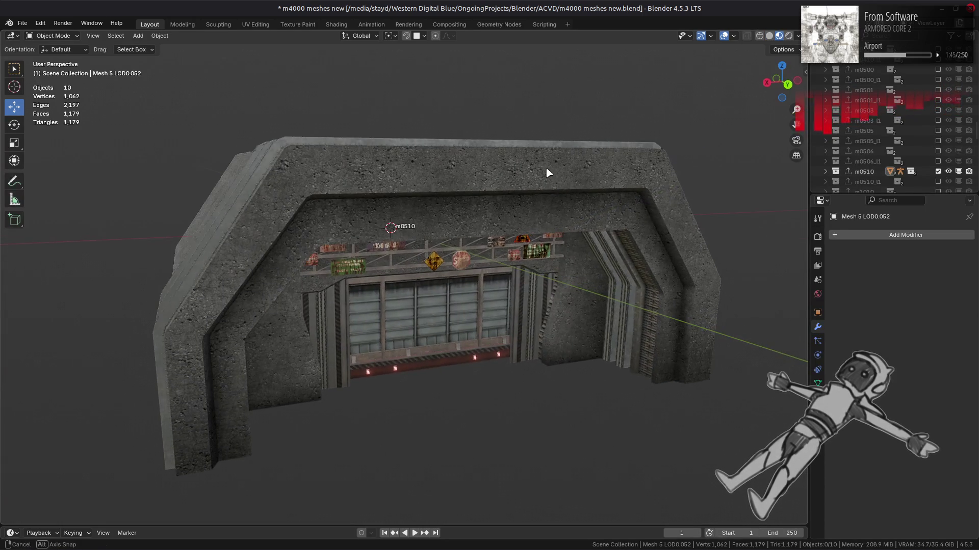
key(ctrl+s)
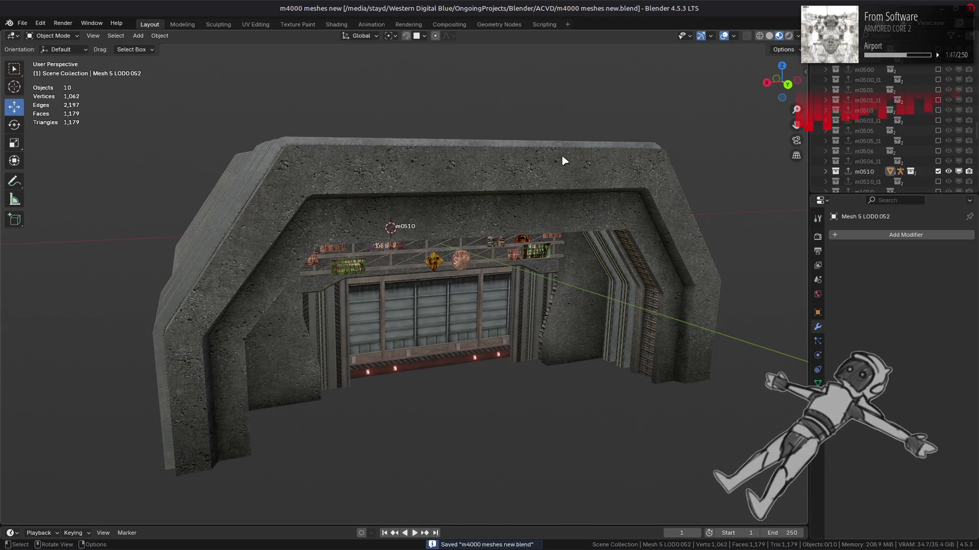
scroll(918, 110, down, 3)
scroll(919, 111, down, 2)
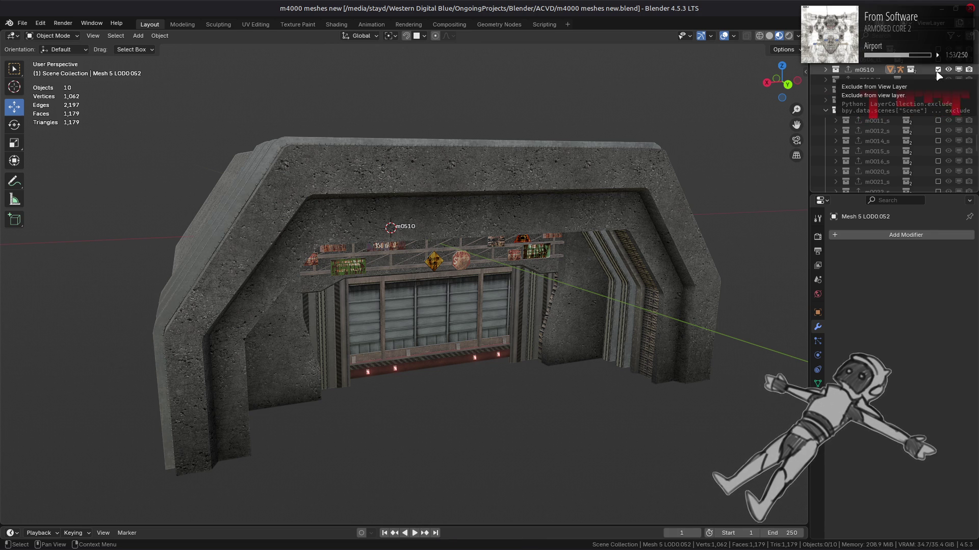
scroll(938, 75, down, 5)
scroll(930, 100, down, 3)
scroll(931, 99, up, 5)
scroll(941, 136, up, 3)
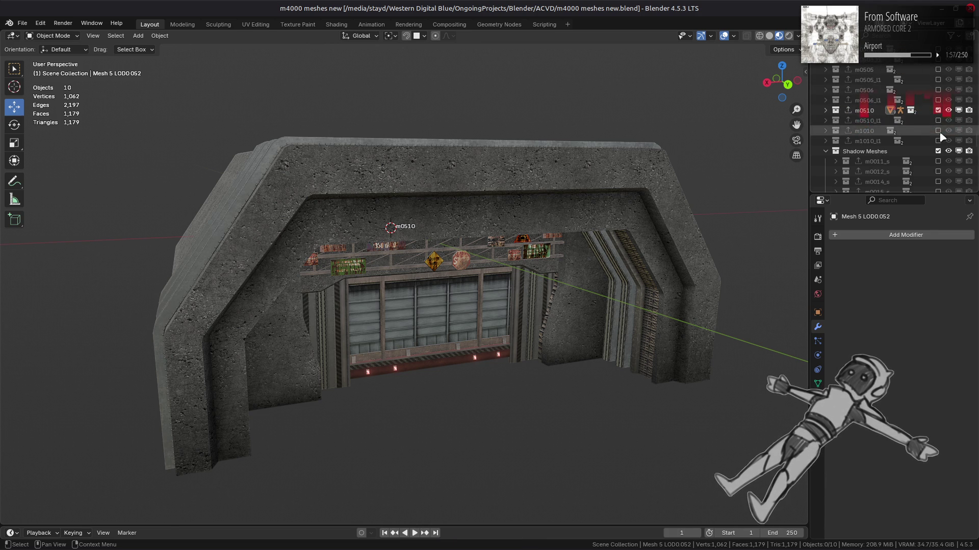
Hide the m0510 set, save the empty scene, and cancel a Purge Unused Data cleanup
click(938, 110)
scroll(938, 115, up, 2)
key(ctrl+s)
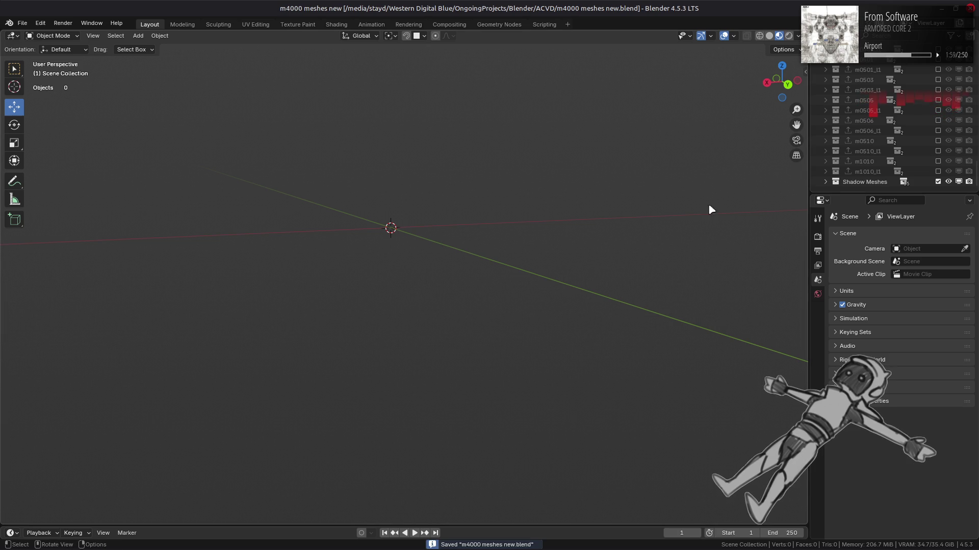
click(22, 22)
mouse_move(43, 212)
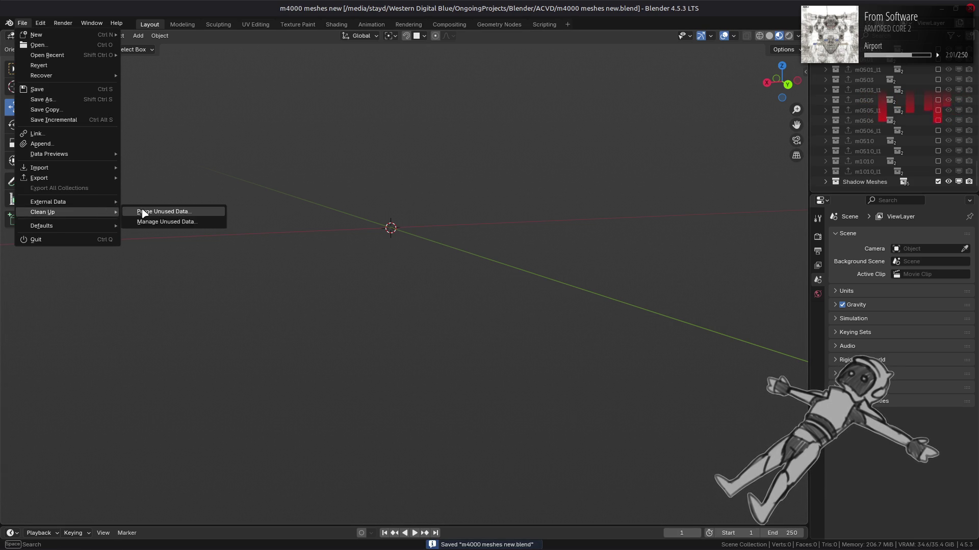
click(143, 213)
click(77, 277)
Switch to another window to begin the FLVER import
key(alt+Tab)
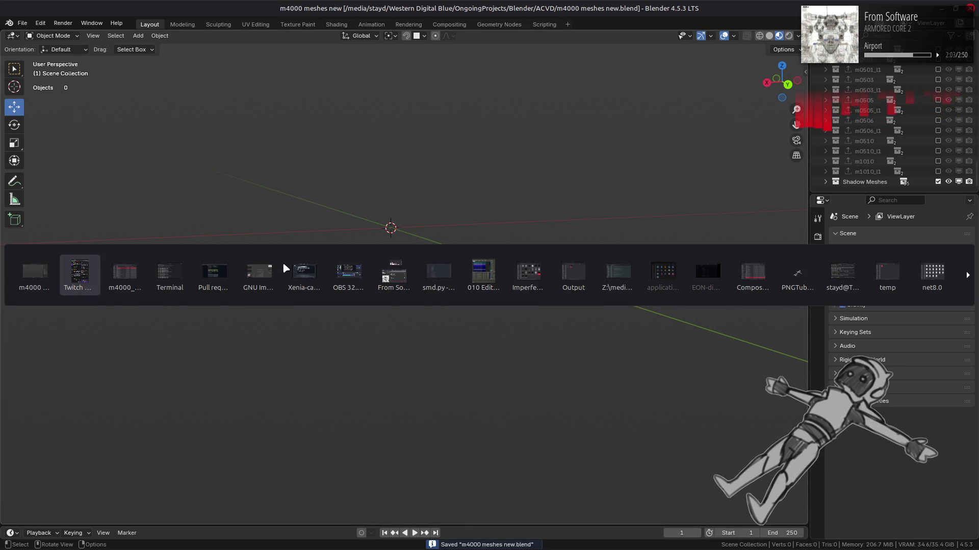
key(alt+Tab)
click(206, 218)
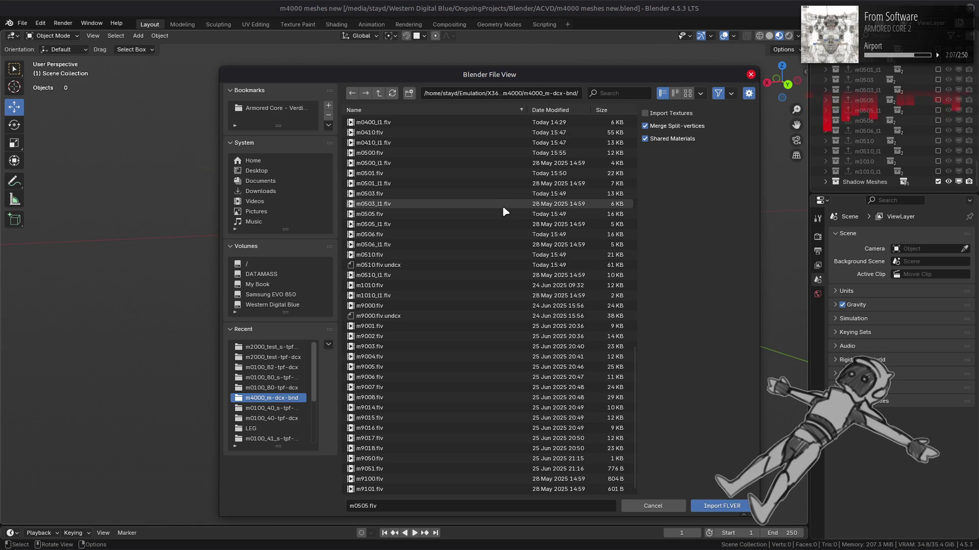
Import the m9000 through m9101 FLVER files, leaving out m9000.flv.undcx
click(394, 306)
shift+click(387, 488)
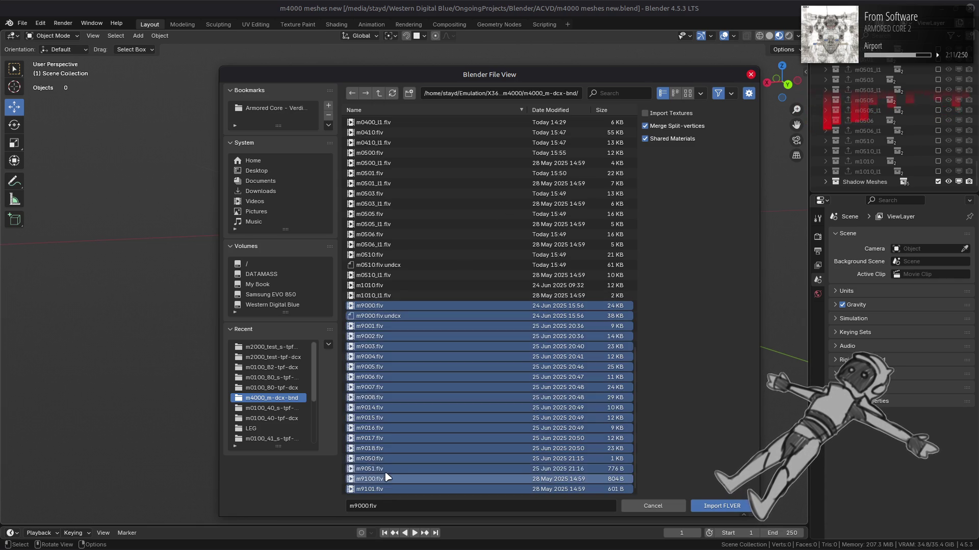
ctrl+click(399, 320)
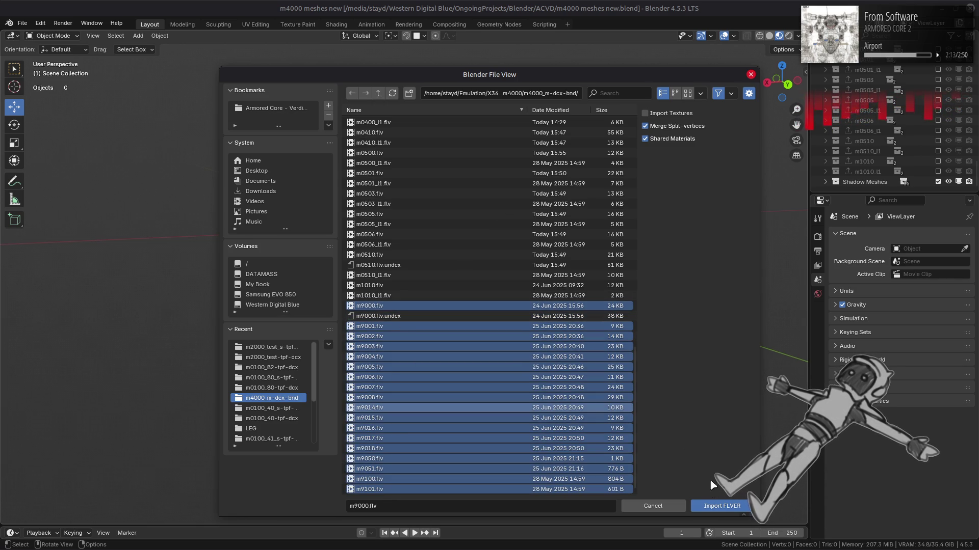
click(714, 507)
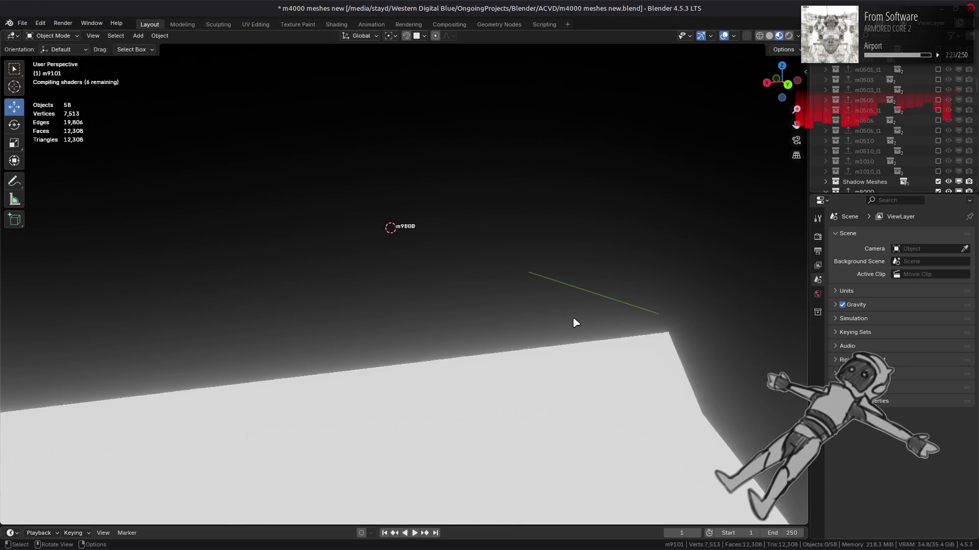
scroll(573, 323, down, 5)
scroll(566, 302, down, 5)
scroll(554, 280, down, 2)
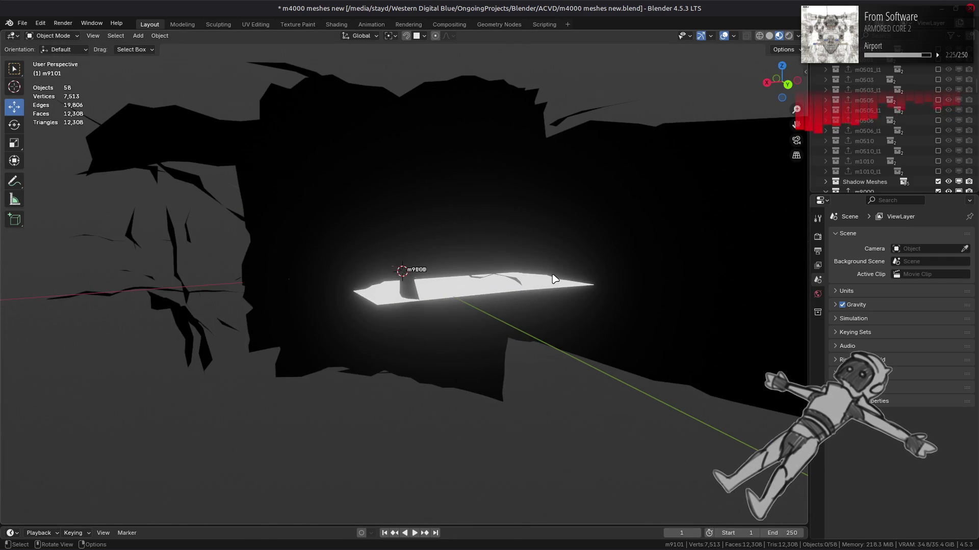
scroll(908, 163, down, 2)
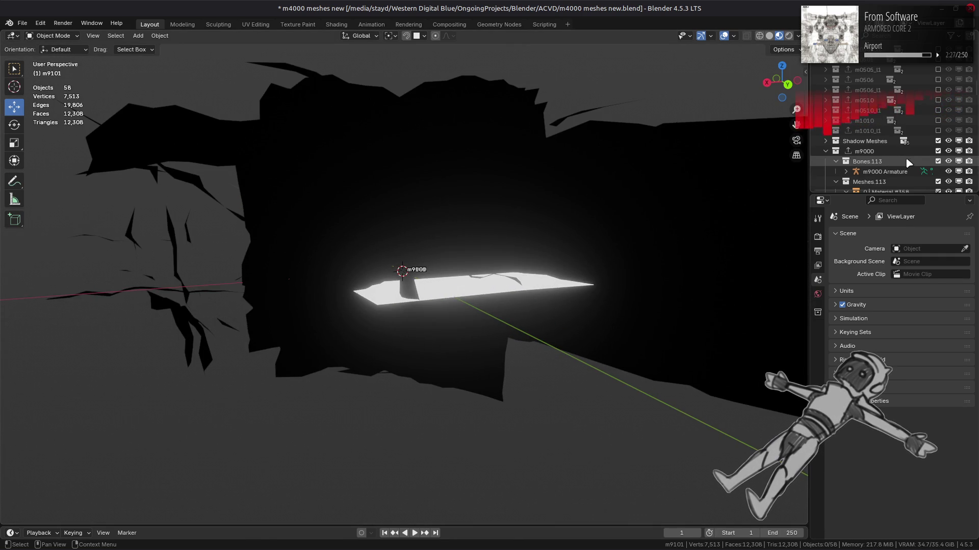
Select the imported m9000-series collections and switch the viewport to Solid grey shading
key(KP_Subtract)
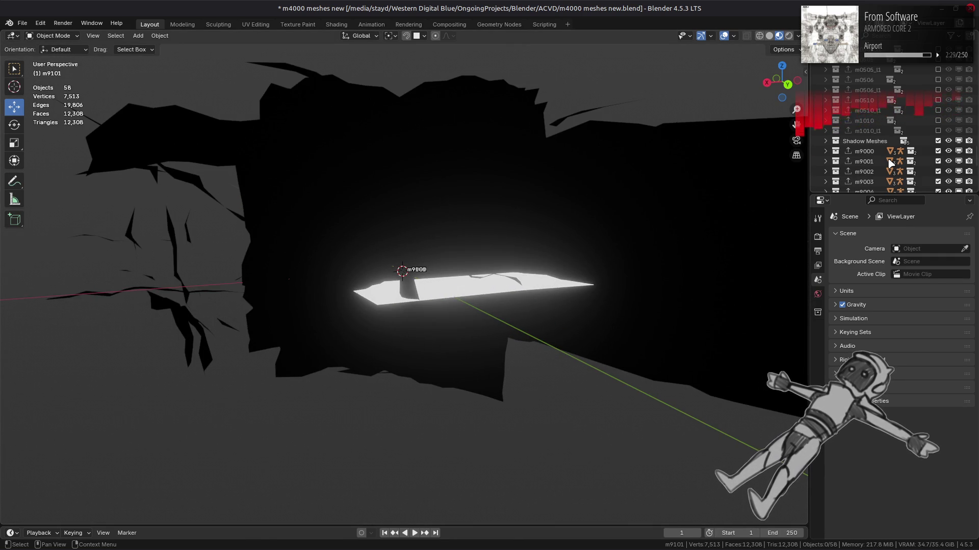
click(864, 150)
scroll(869, 159, down, 4)
shift+click(869, 158)
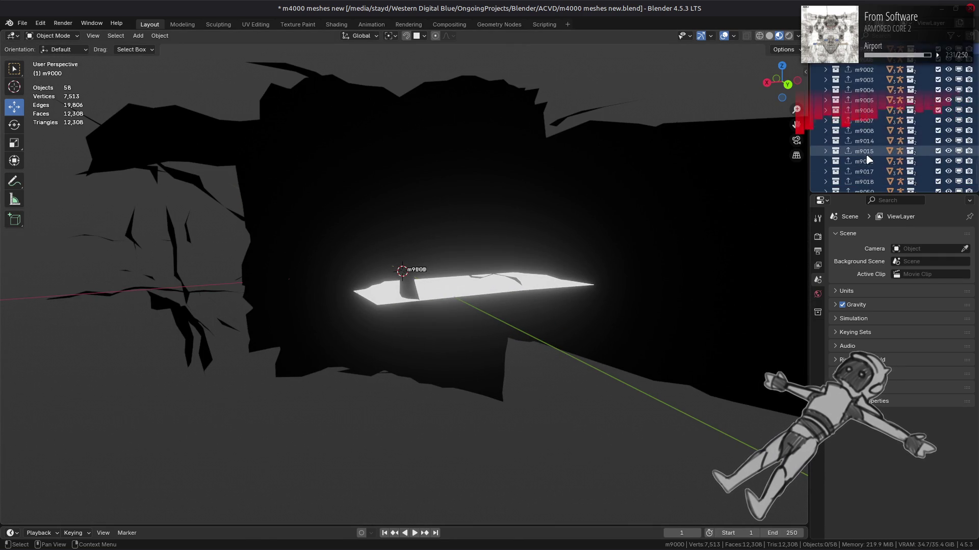
scroll(869, 158, up, 3)
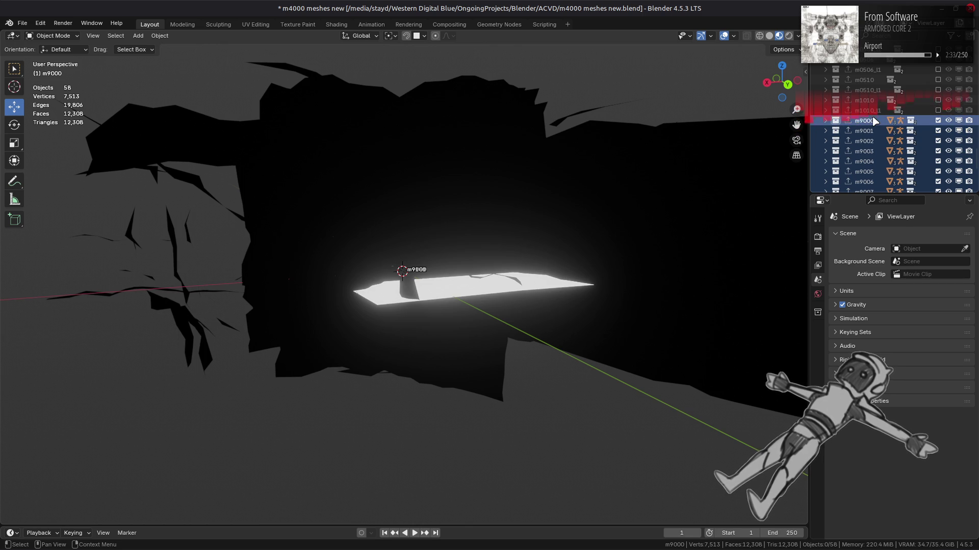
key(z)
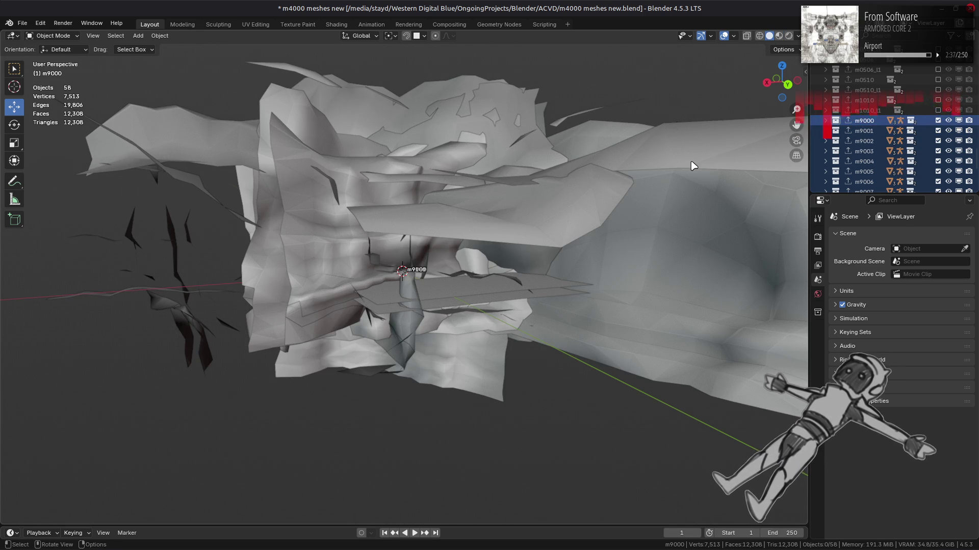
scroll(691, 166, up, 4)
Exclude the m9100, m9101, m9051 and m9050 collections from the scene and save the file
click(498, 309)
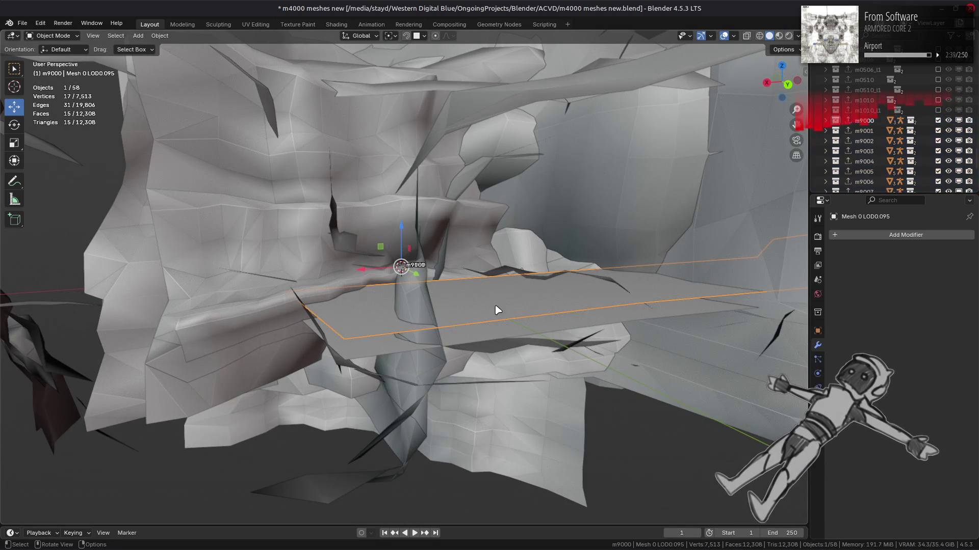
scroll(893, 144, down, 1)
scroll(878, 138, down, 1)
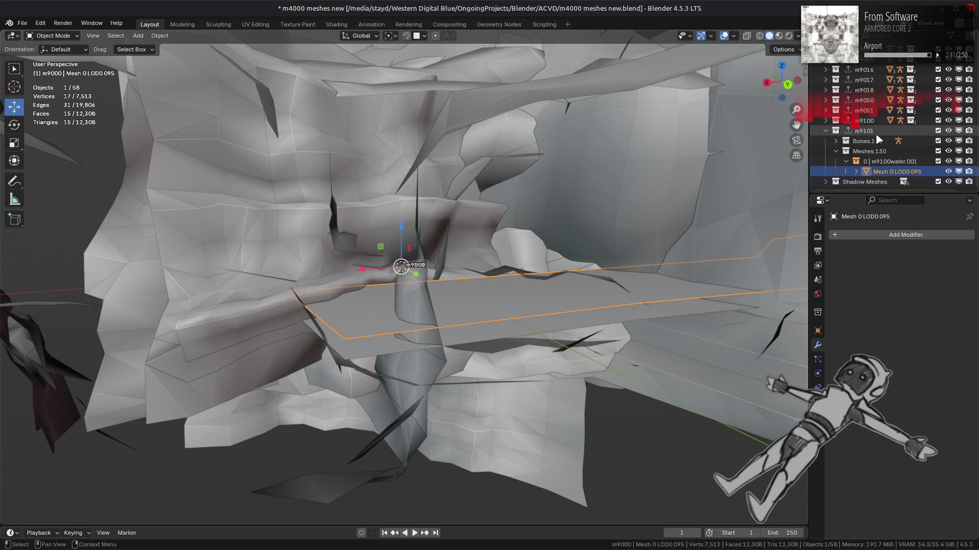
key(e)
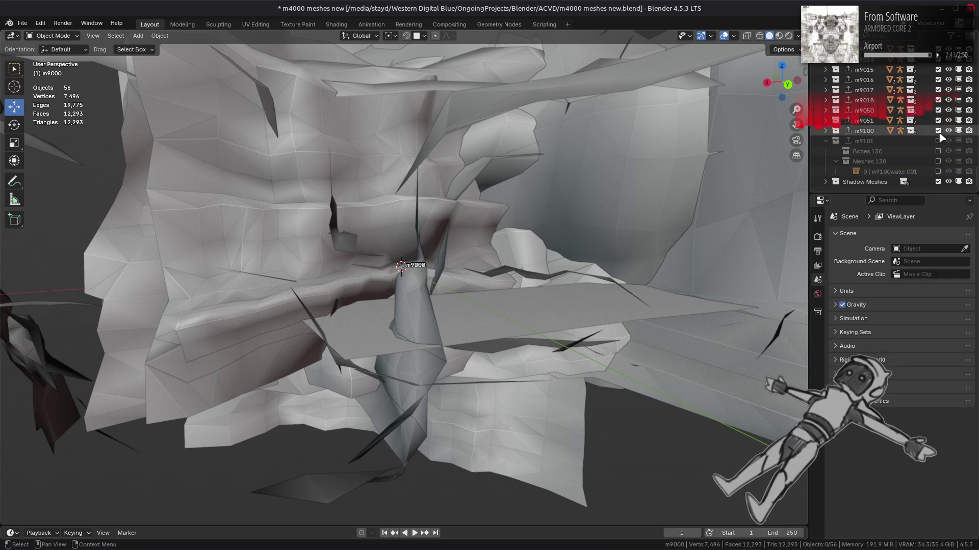
click(826, 141)
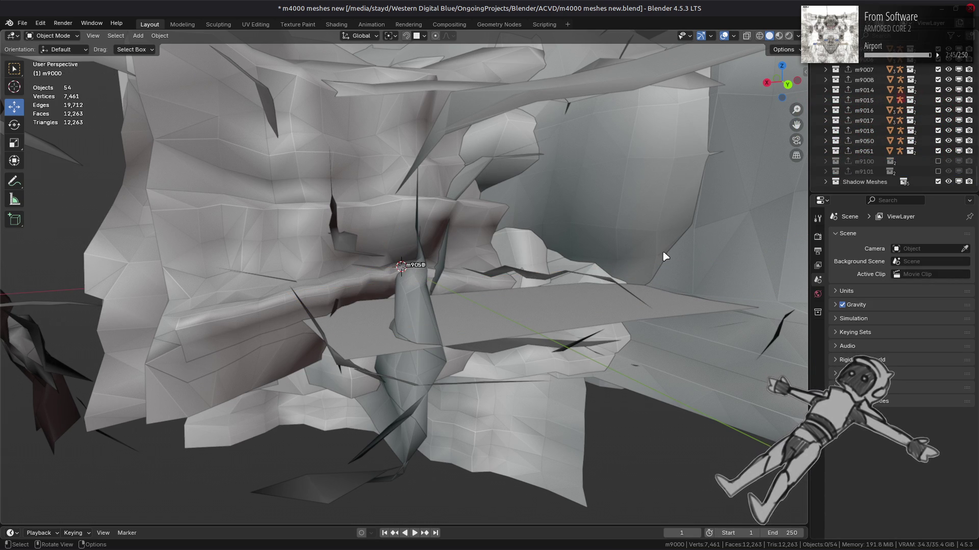
click(938, 150)
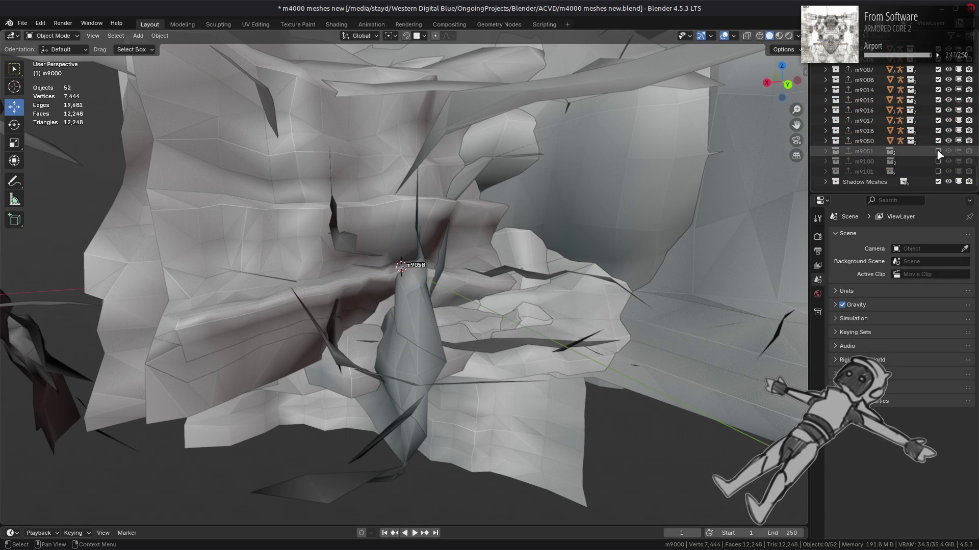
click(938, 151)
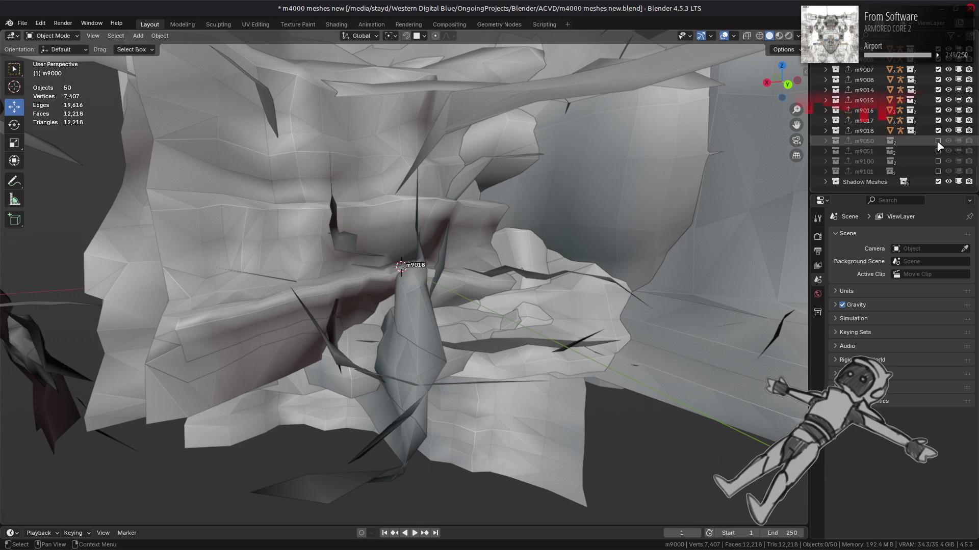
click(939, 140)
click(533, 266)
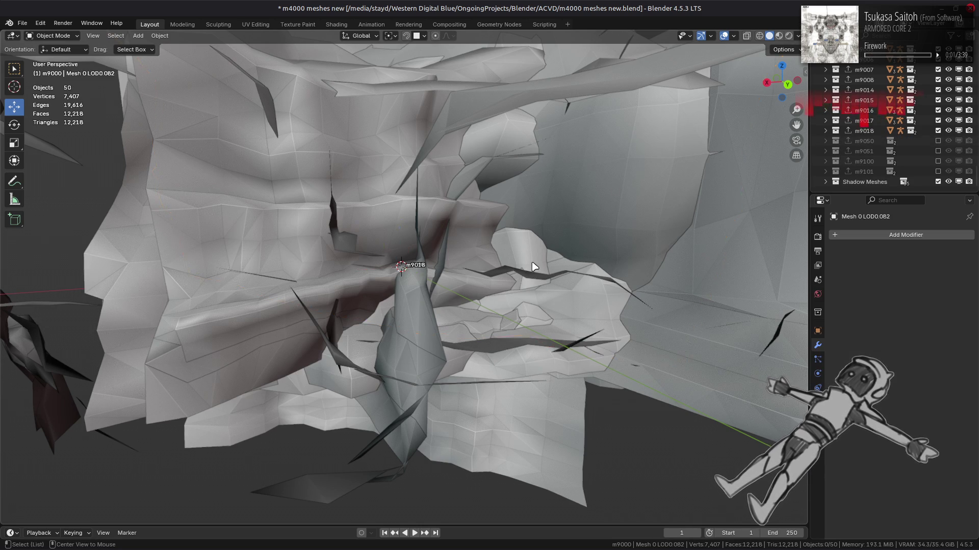
key(ctrl+s)
Inspect Mesh 0 LOD0.078's material inside m9000, then exclude the m9000 collection
middle_drag(531, 262, 543, 338)
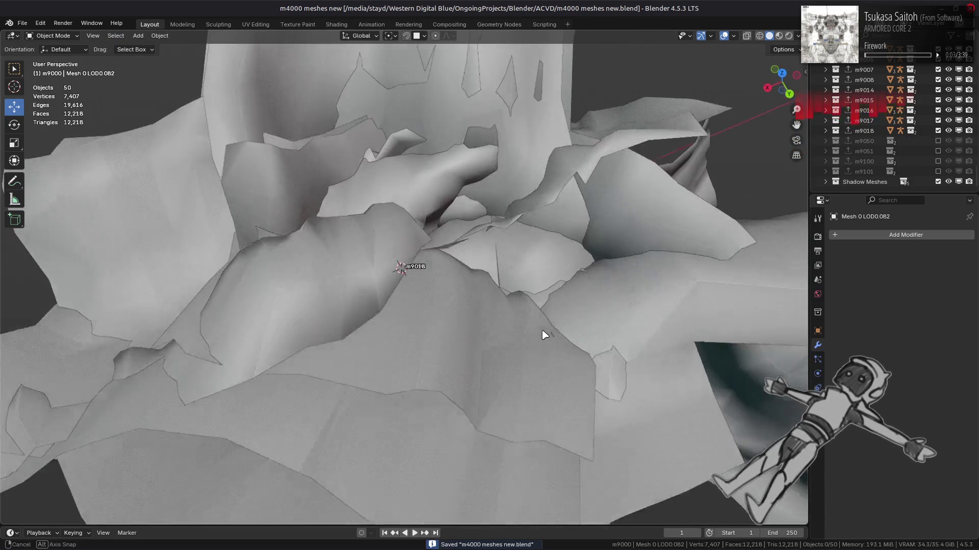
scroll(543, 337, down, 5)
scroll(931, 130, up, 2)
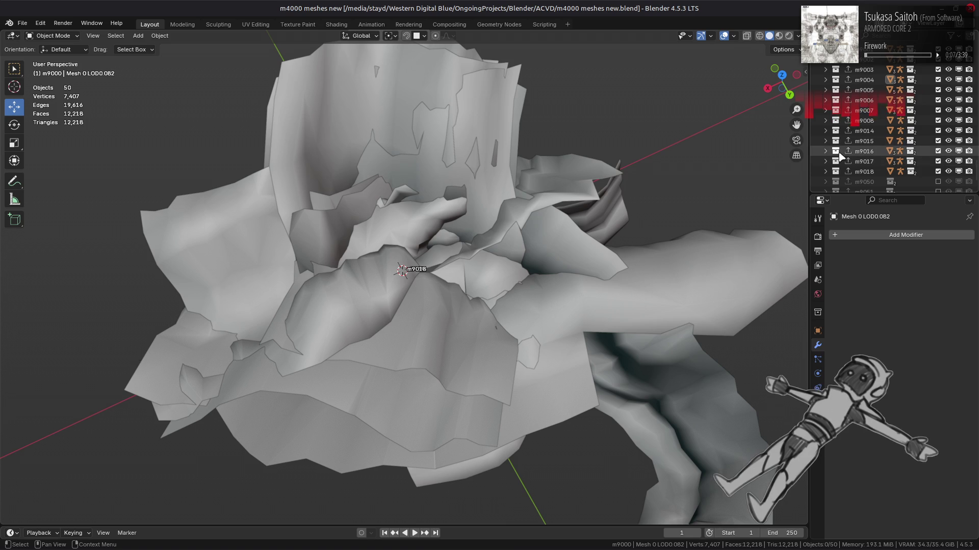
scroll(841, 155, up, 3)
click(825, 101)
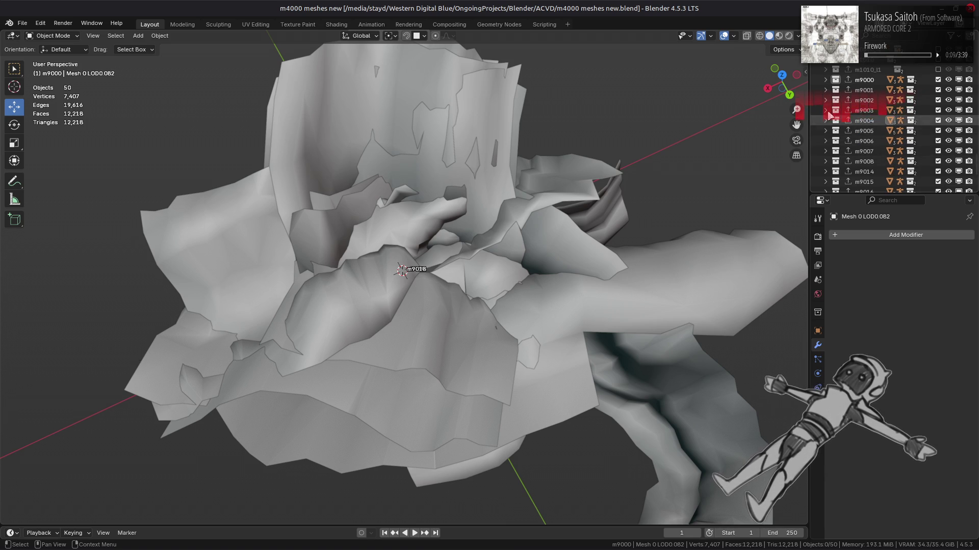
scroll(835, 99, down, 1)
click(836, 101)
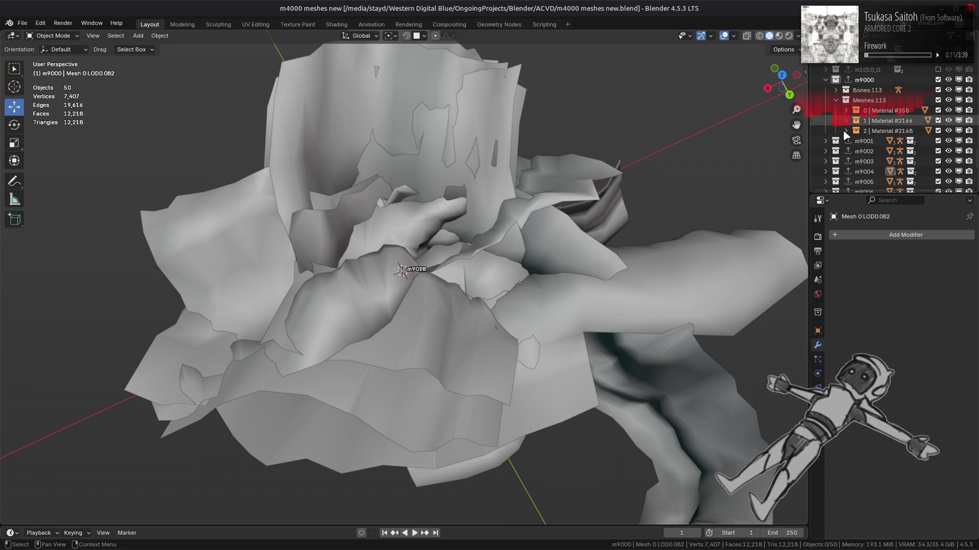
click(846, 131)
click(846, 151)
click(888, 120)
click(864, 115)
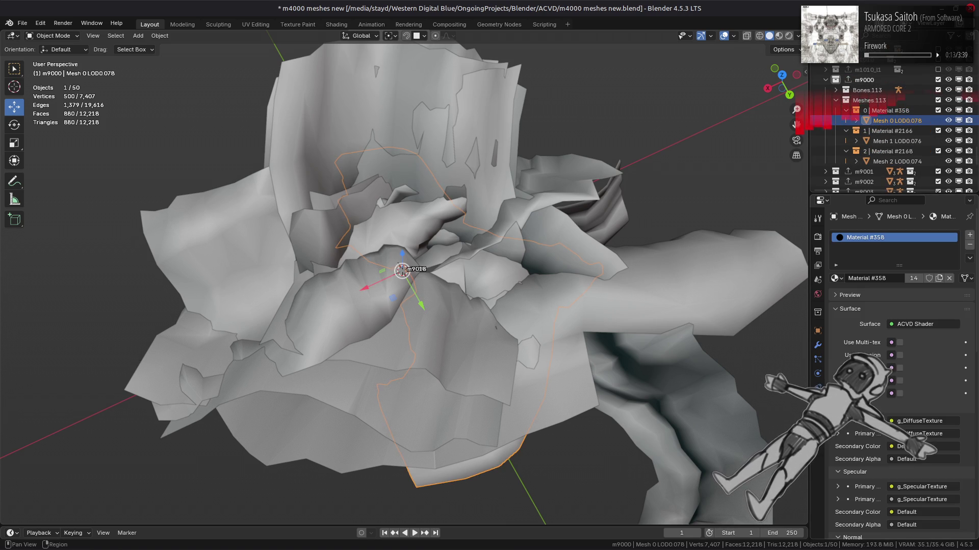
click(937, 80)
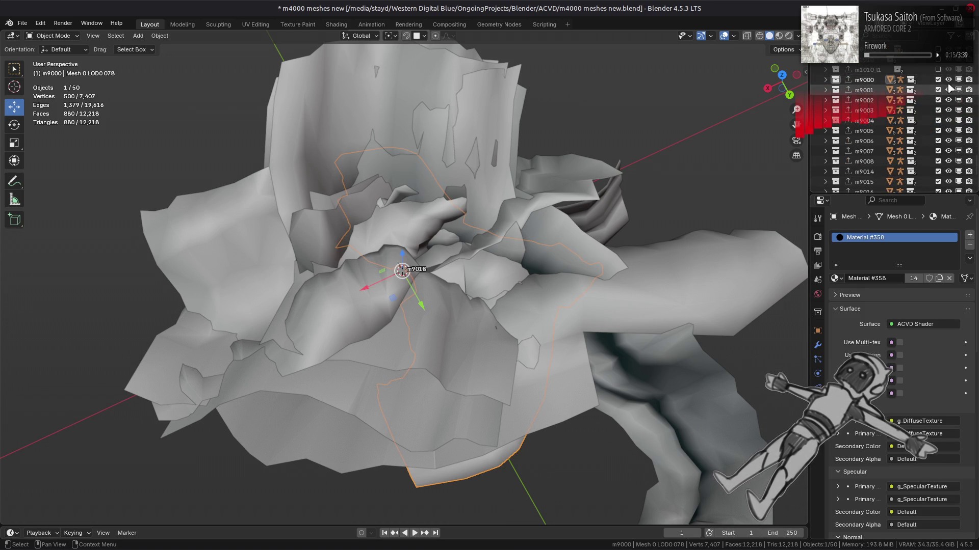
scroll(917, 100, down, 3)
scroll(879, 122, down, 2)
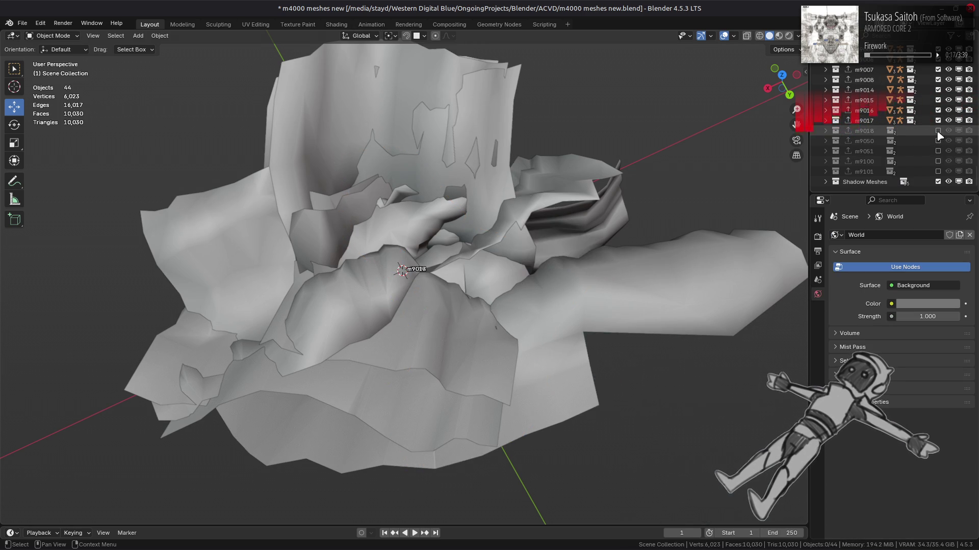
Expand m9018 to select Mesh 0 LOD0.091 showing its ACVD material, and save the file
click(826, 130)
click(836, 151)
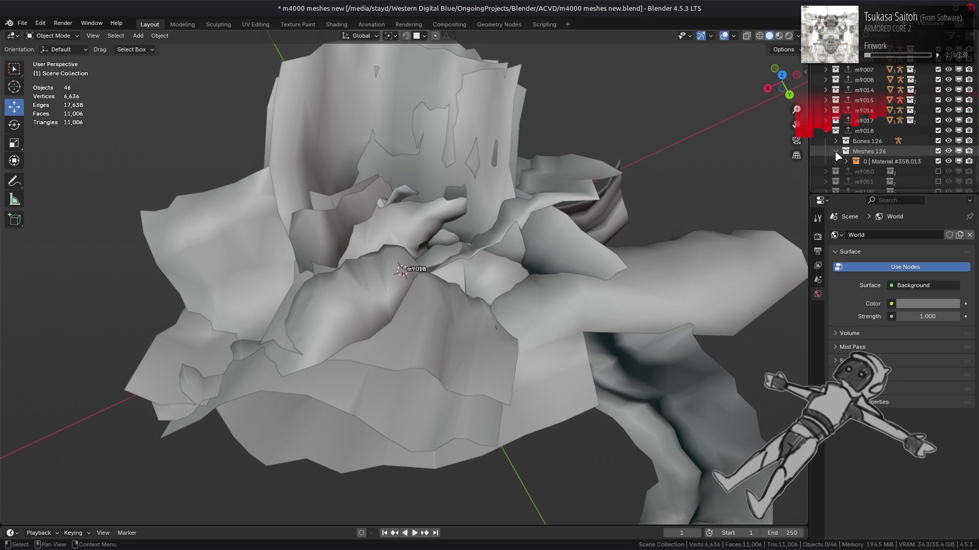
click(871, 172)
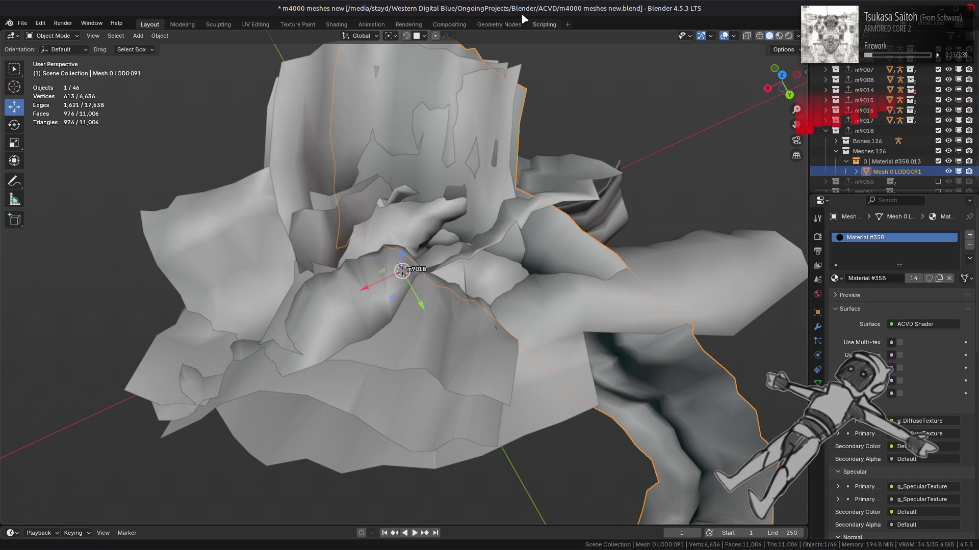
key(ctrl+s)
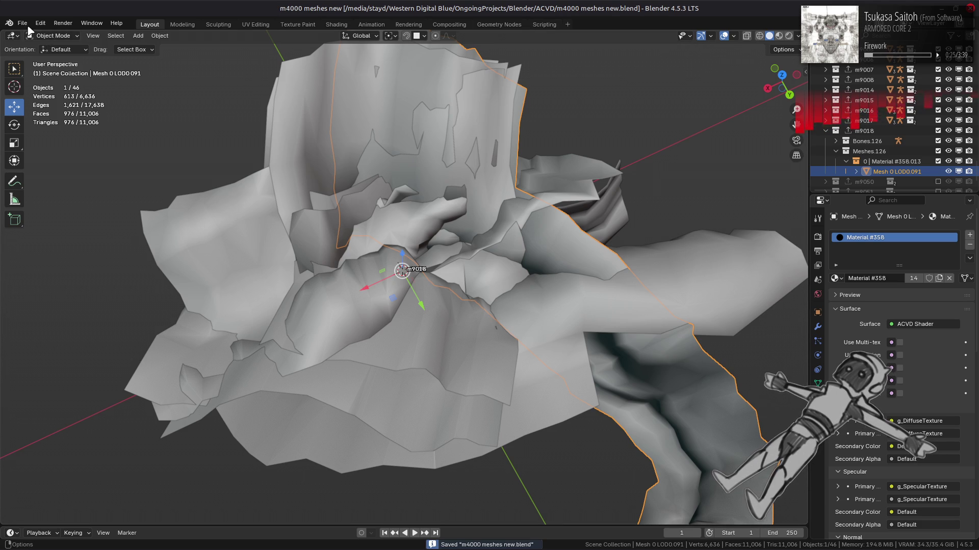
Run Purge Unused Data, then the material reassign script in the Scripting workspace, returning to Layout
click(23, 22)
click(153, 212)
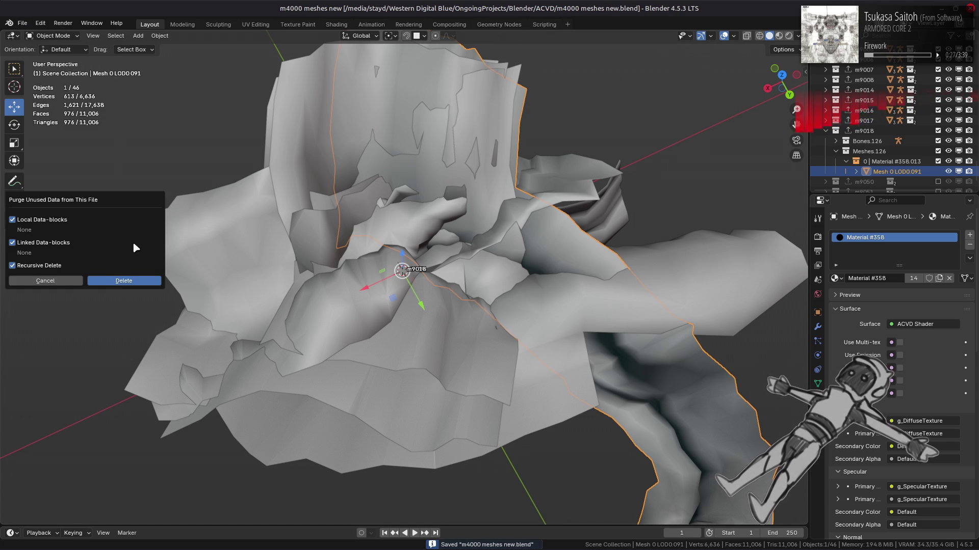
click(117, 283)
click(549, 24)
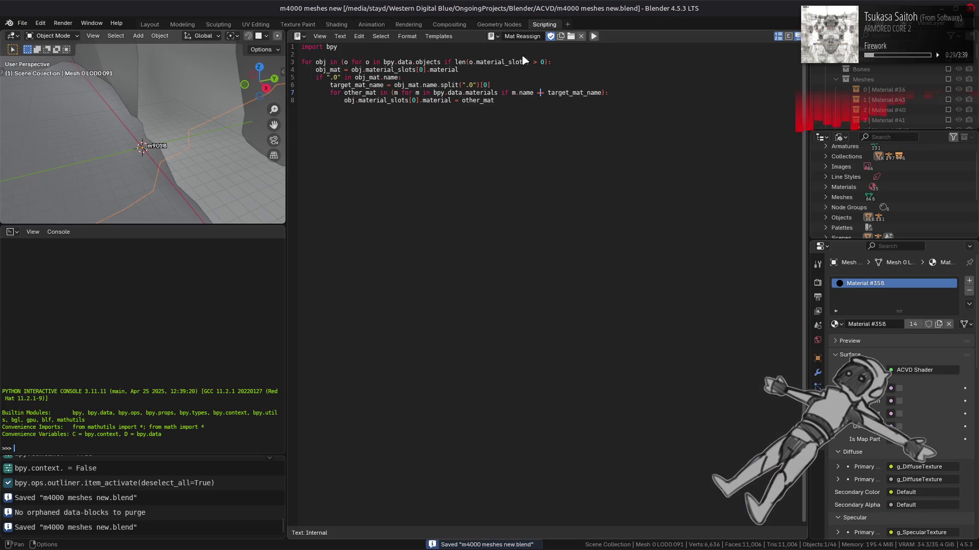
click(594, 37)
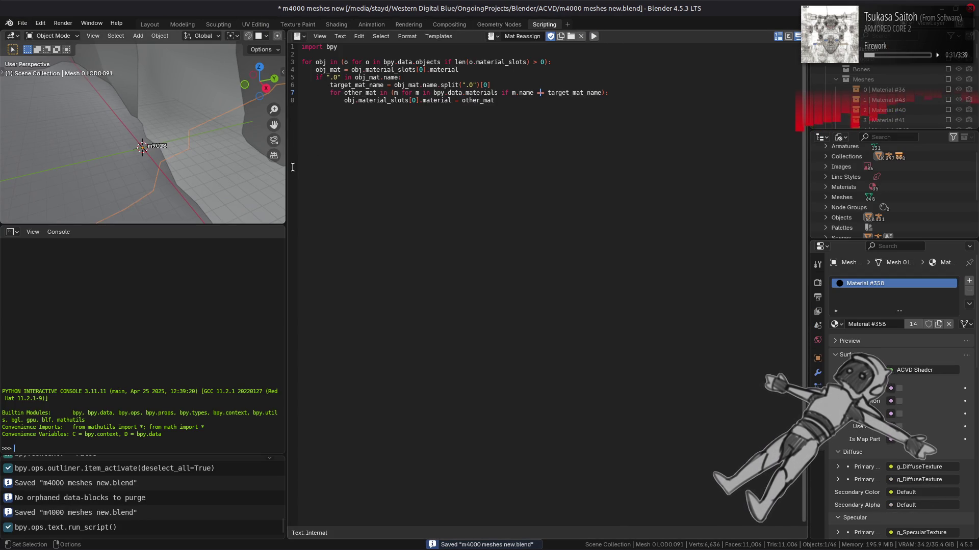
click(146, 24)
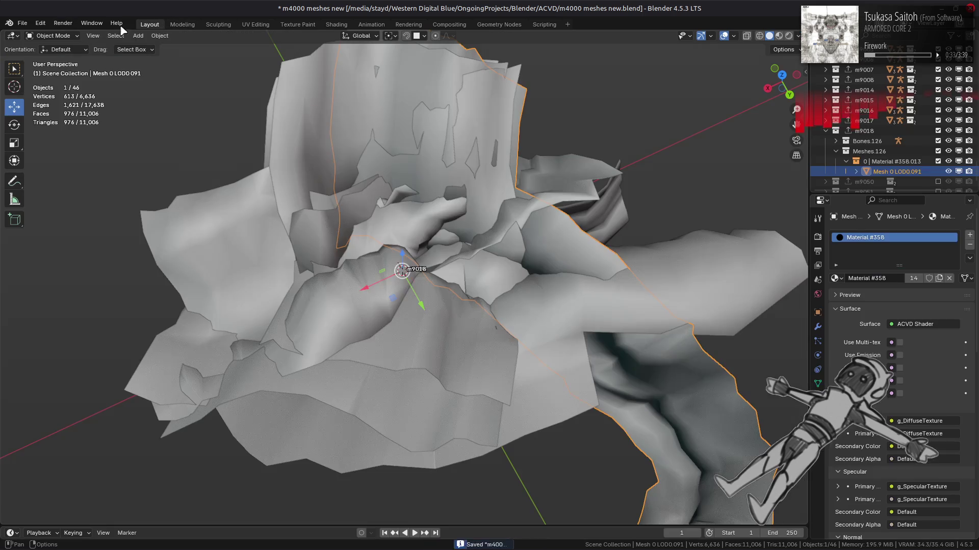
Reopen Purge Unused Data but cancel it, save the file, and make the m9018 collection active
click(22, 24)
click(160, 217)
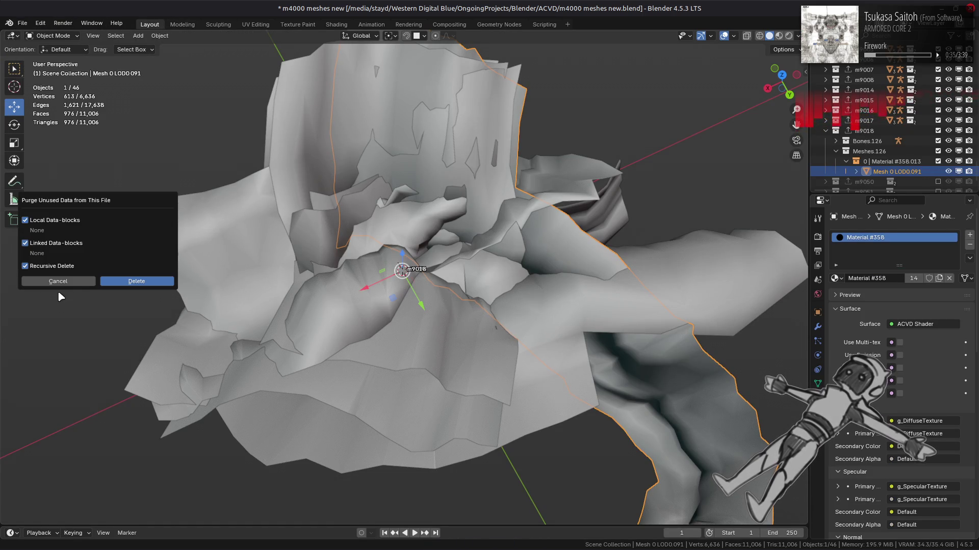
click(88, 281)
key(ctrl+s)
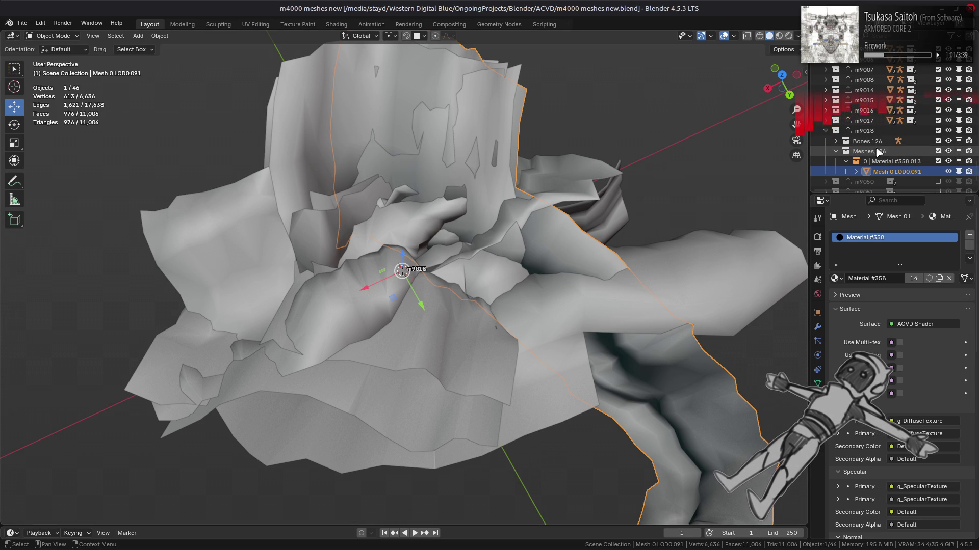
click(833, 132)
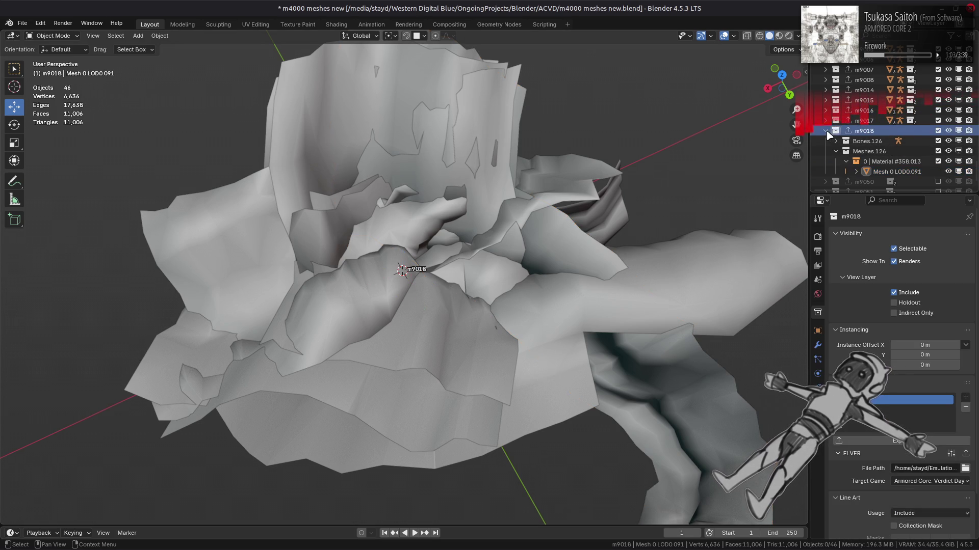
scroll(514, 280, up, 2)
scroll(841, 115, up, 2)
Exclude every collection except m9000 so only its dark rock mesh is shown
ctrl+click(939, 70)
scroll(926, 101, up, 4)
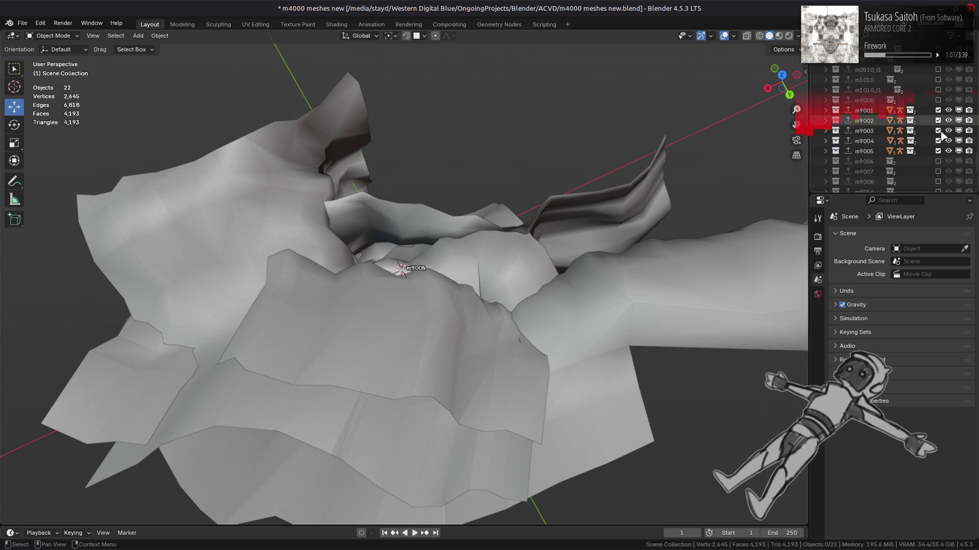
click(938, 151)
click(938, 100)
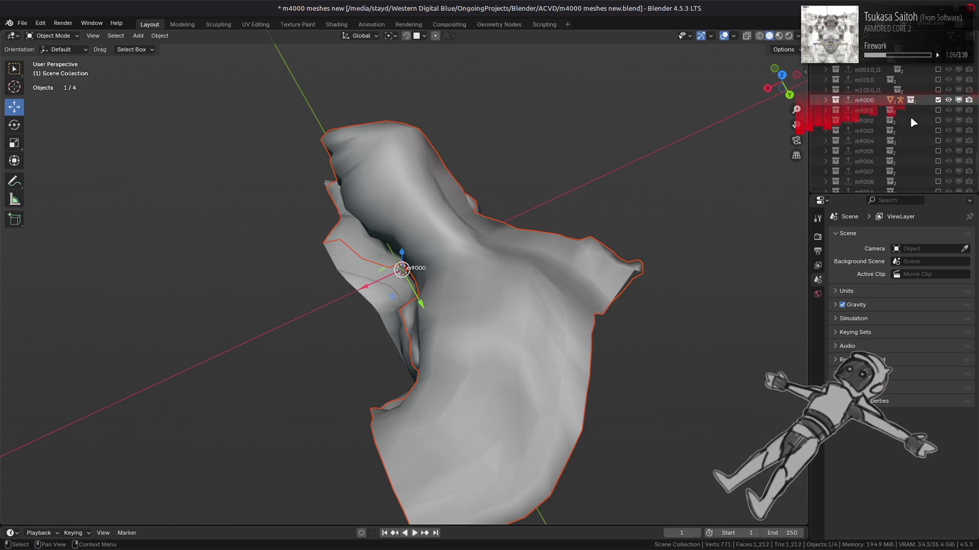
Make the m9000 rock mesh active and display Mesh 0 LOD0.078's material in the Shading workspace
click(513, 224)
middle_drag(490, 245, 513, 223)
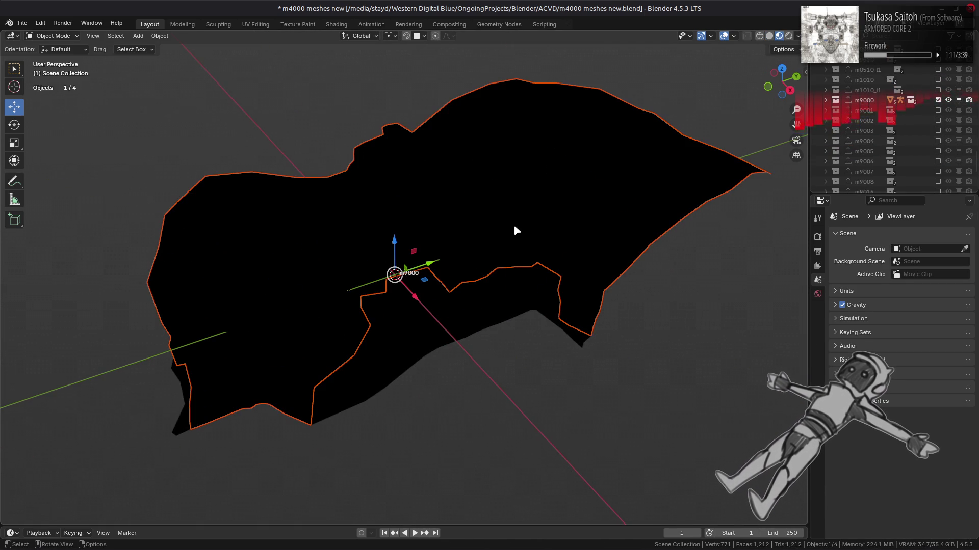
click(600, 196)
key(period)
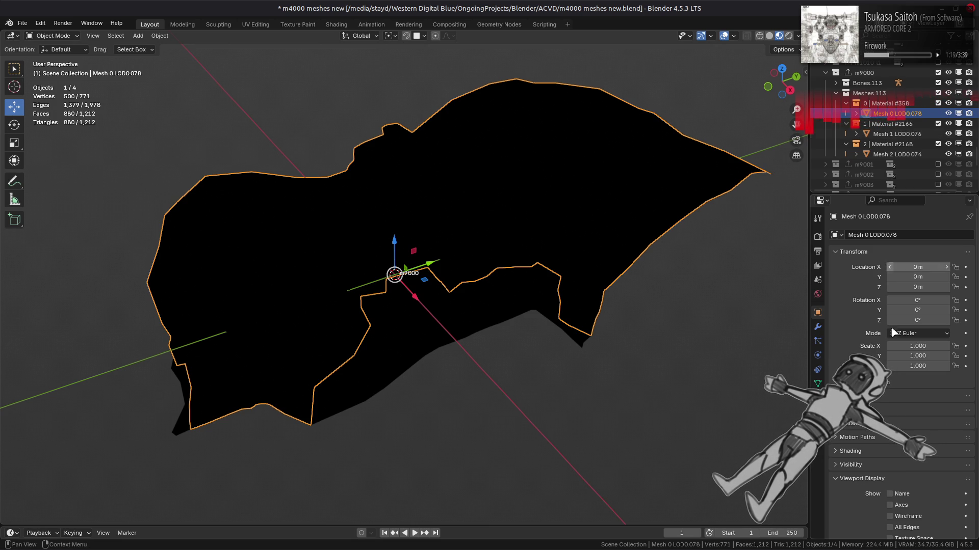
click(818, 398)
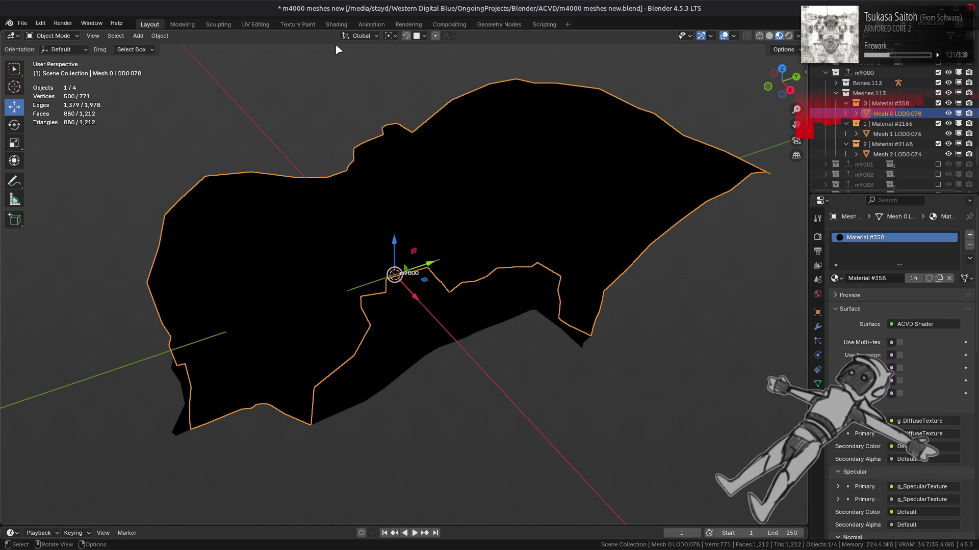
click(336, 25)
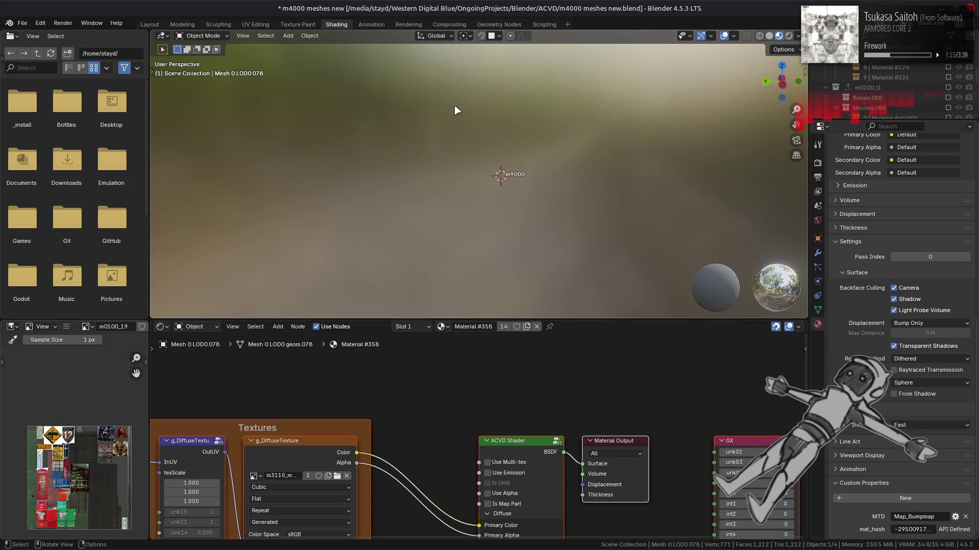
Replace the diffuse texture image with the m3110_m1000_0001 file
middle_drag(441, 140, 439, 314)
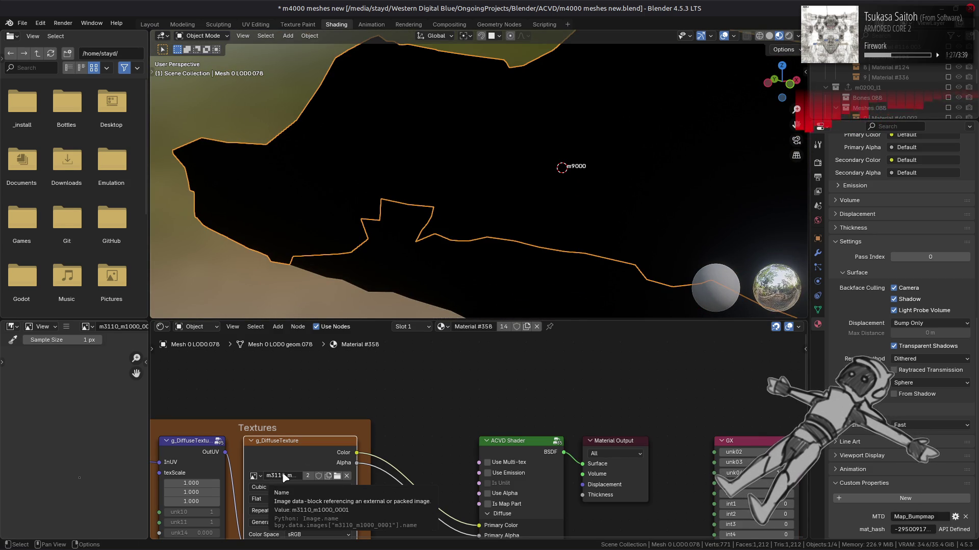
click(66, 327)
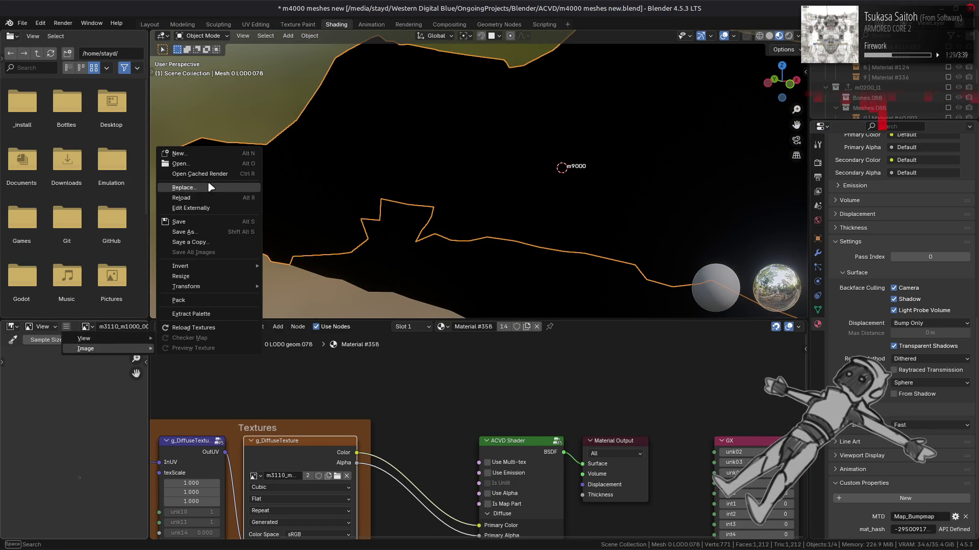
click(206, 187)
click(269, 347)
scroll(437, 308, down, 5)
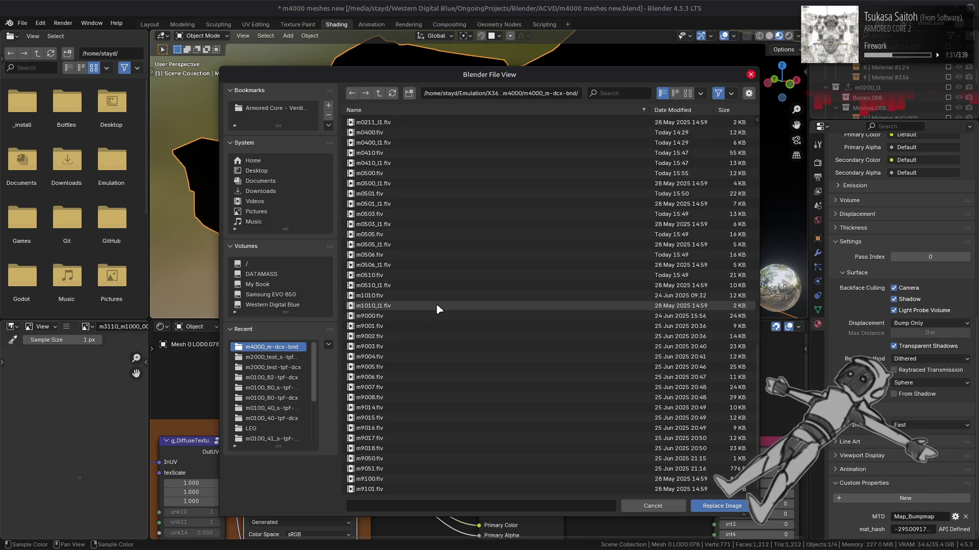
click(283, 355)
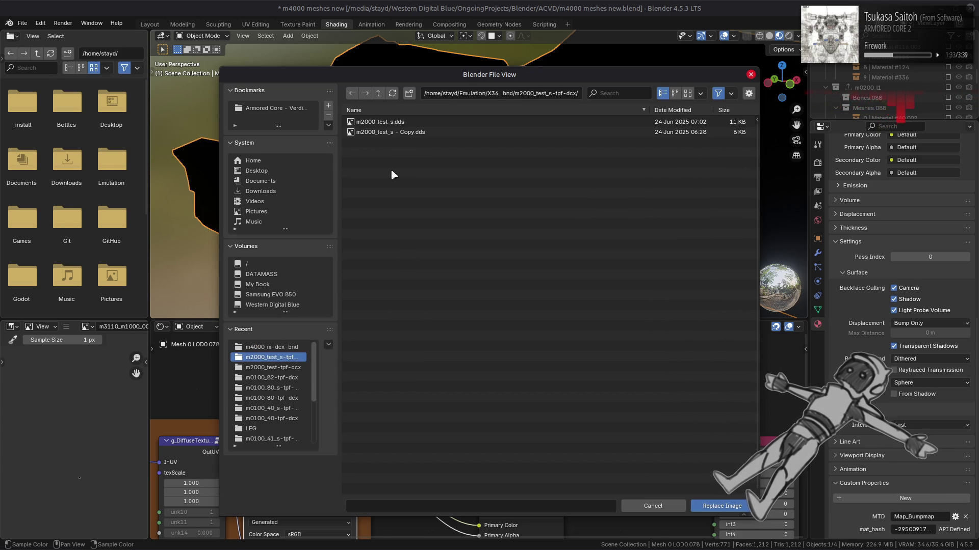
click(376, 95)
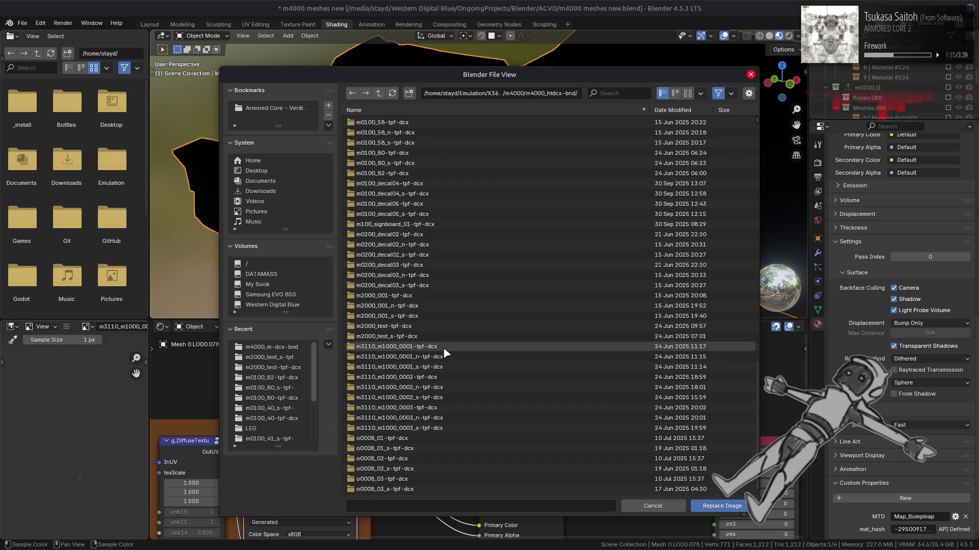
double_click(442, 347)
double_click(417, 123)
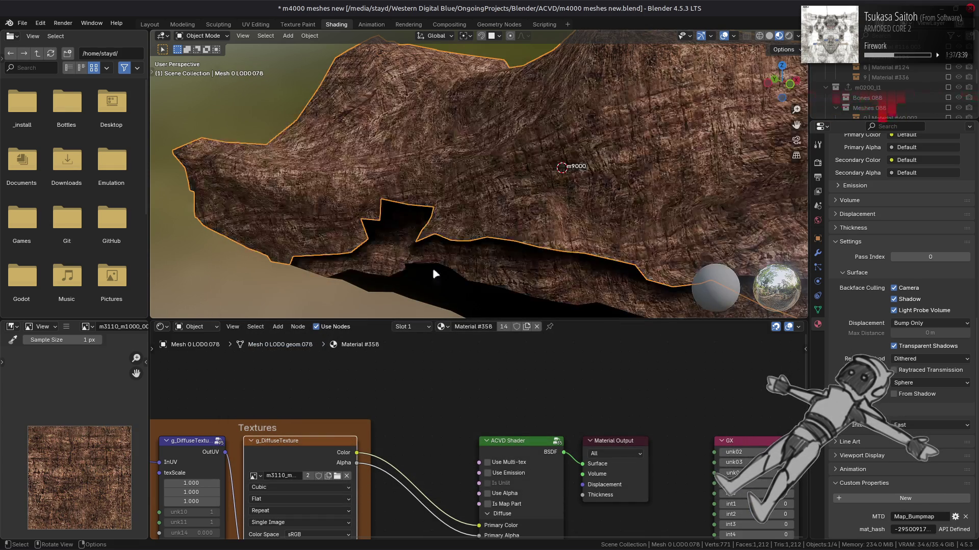
Replace the g_SpecularTexture image with the m3110_m1000_0001_s file and save
middle_drag(459, 528, 484, 522)
click(387, 411)
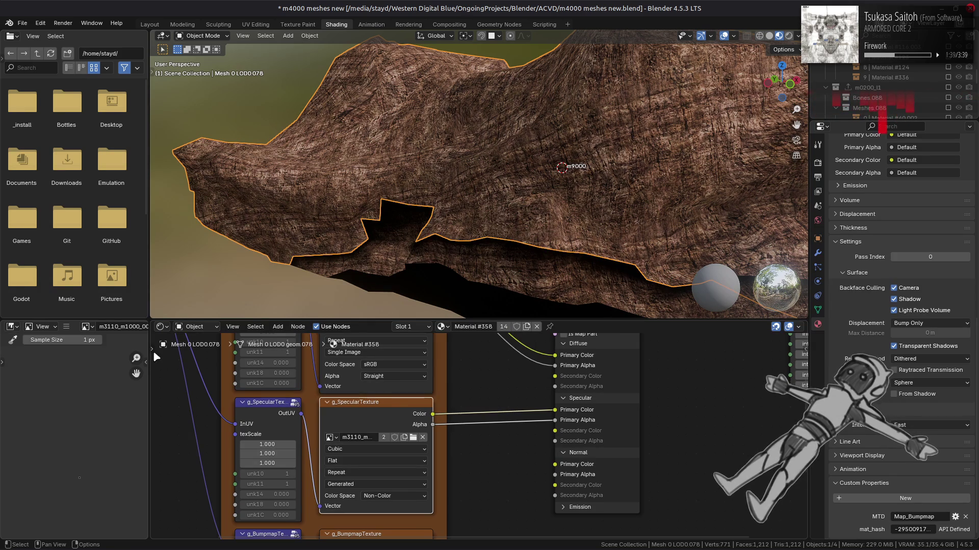
click(66, 327)
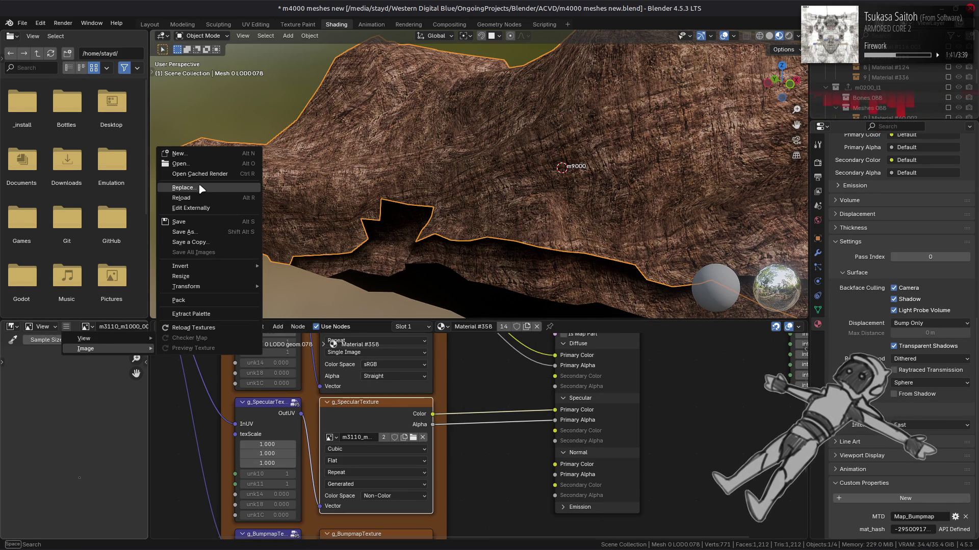
click(200, 188)
click(267, 348)
click(378, 98)
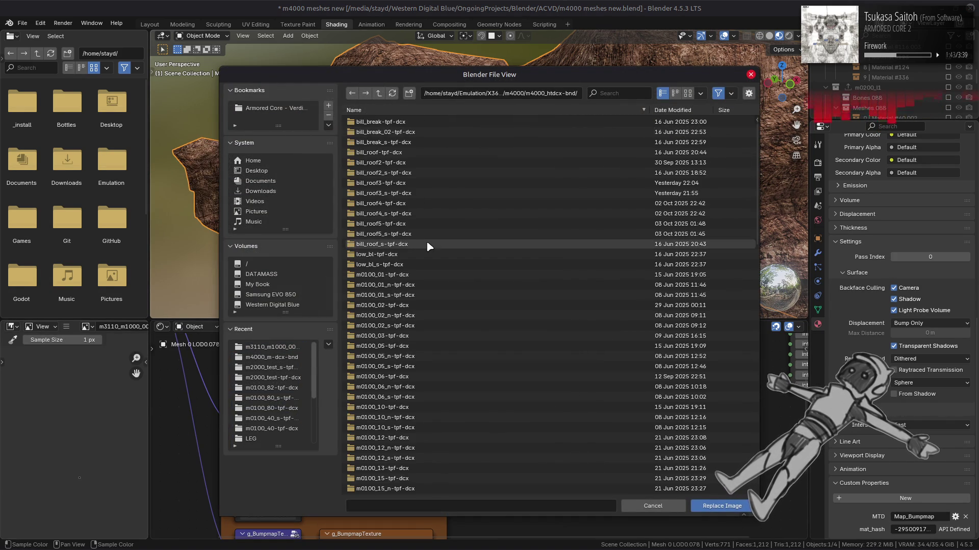
click(440, 370)
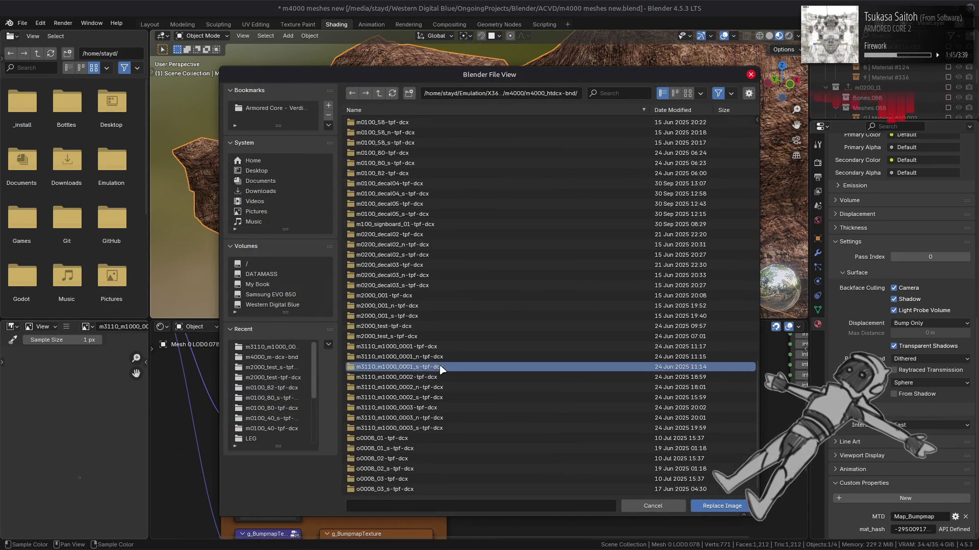
double_click(411, 131)
shift+scroll(426, 386, down, 3)
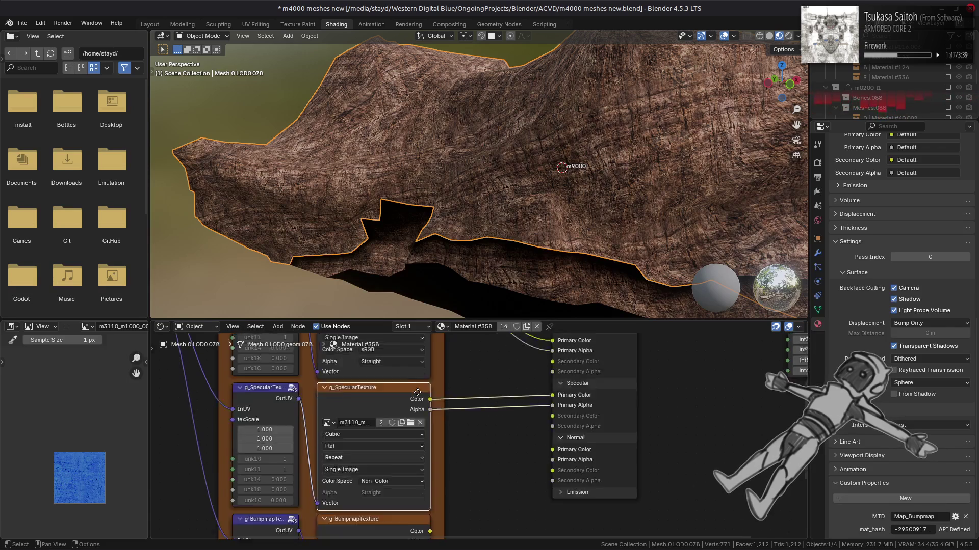
shift+scroll(401, 376, down, 2)
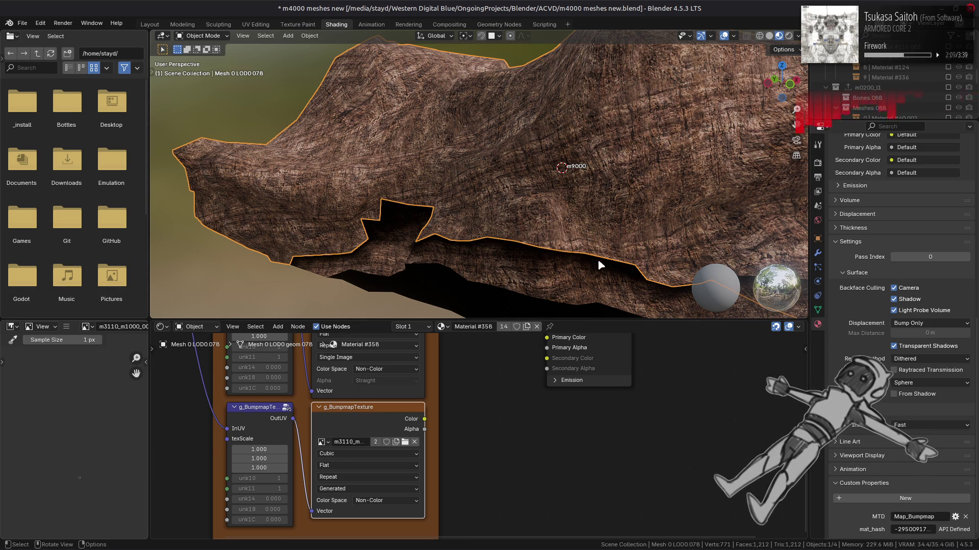
key(ctrl+s)
Select Mesh 1 LOD0.076 and replace its diffuse texture with the m3110_m1000_0002 file
click(528, 269)
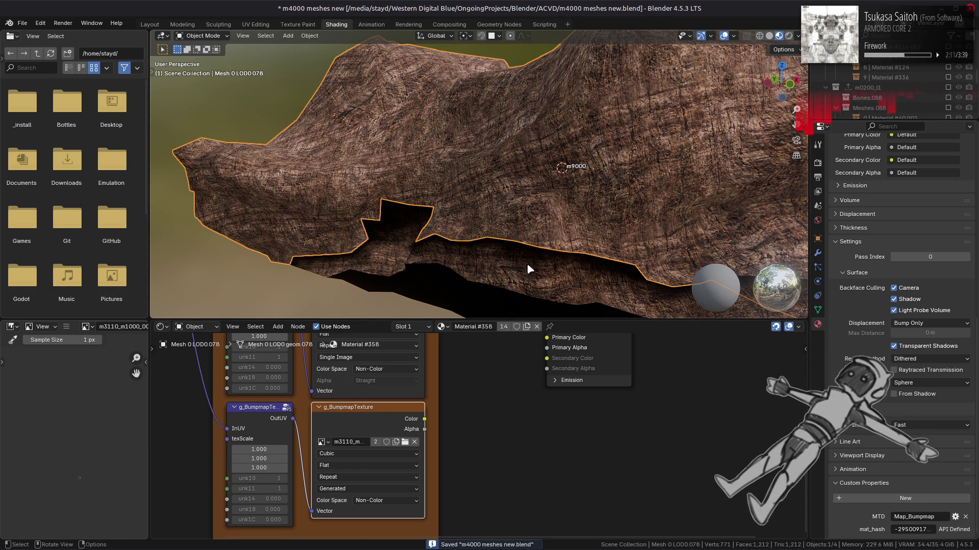
middle_drag(317, 452, 470, 336)
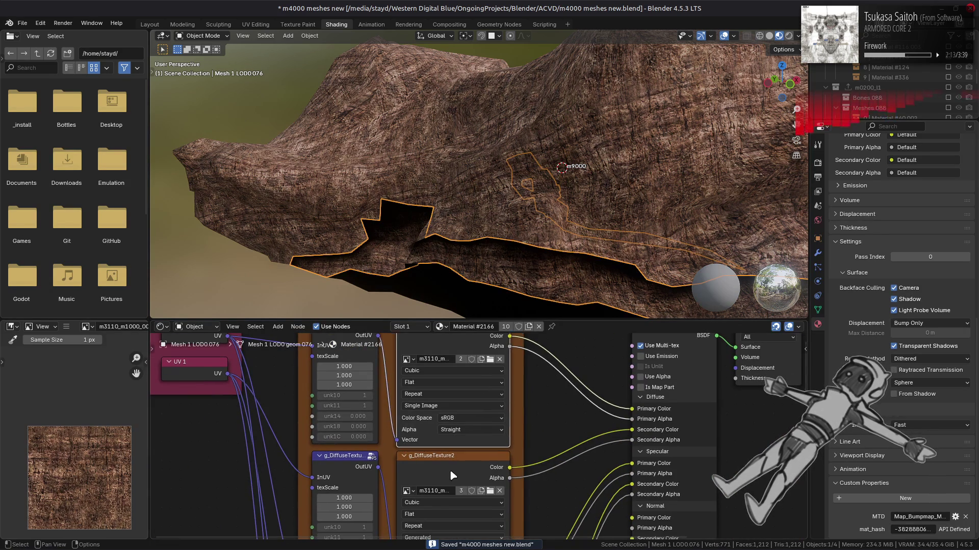
click(65, 326)
click(195, 188)
click(268, 347)
click(379, 92)
scroll(460, 286, down, 10)
click(400, 378)
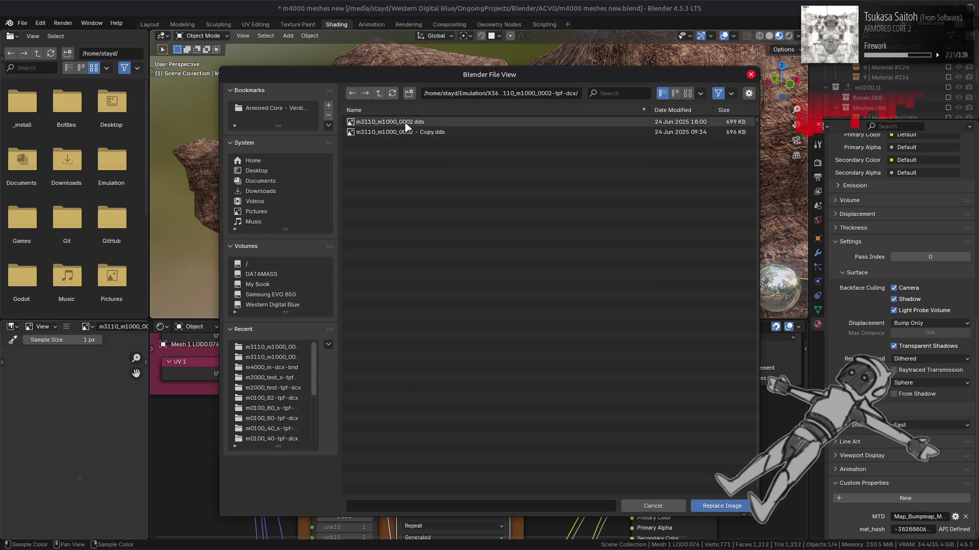
double_click(390, 122)
scroll(484, 342, down, 2)
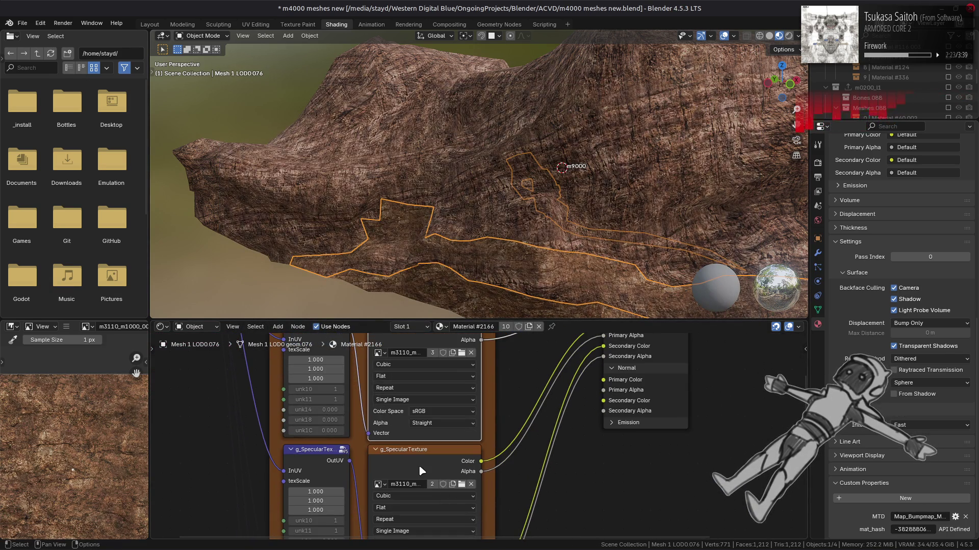
Replace Mesh 1 LOD0.076's specular texture with the m3110_m1000_0002_s file
click(419, 465)
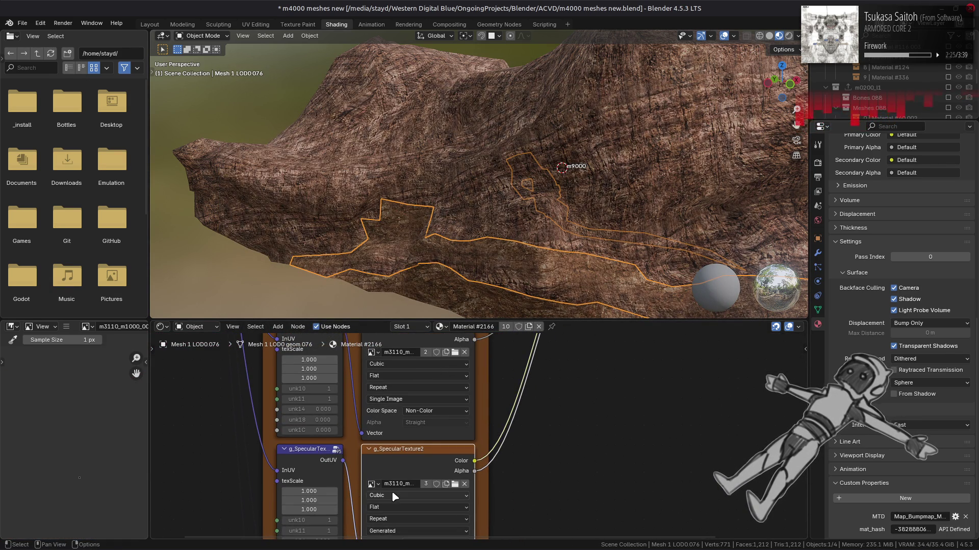
click(65, 326)
mouse_move(85, 349)
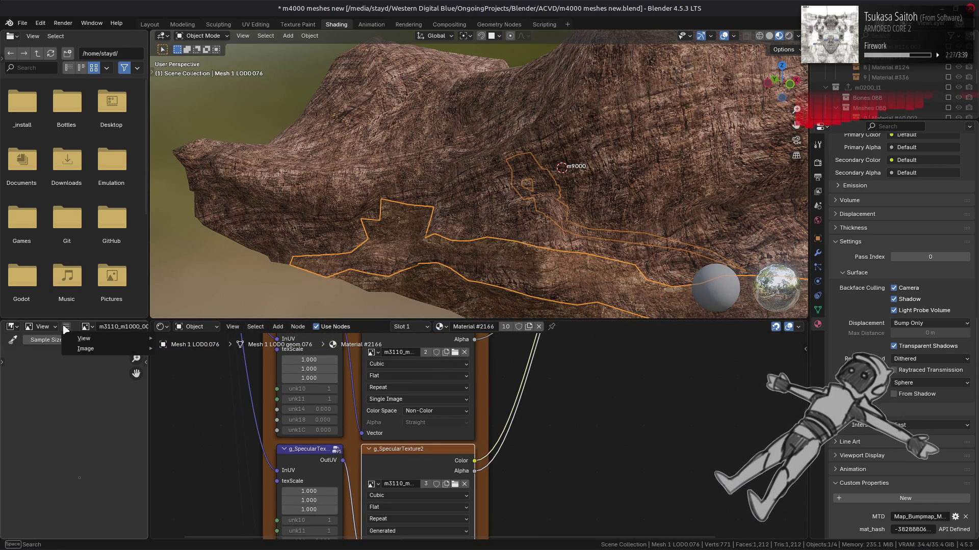
click(184, 189)
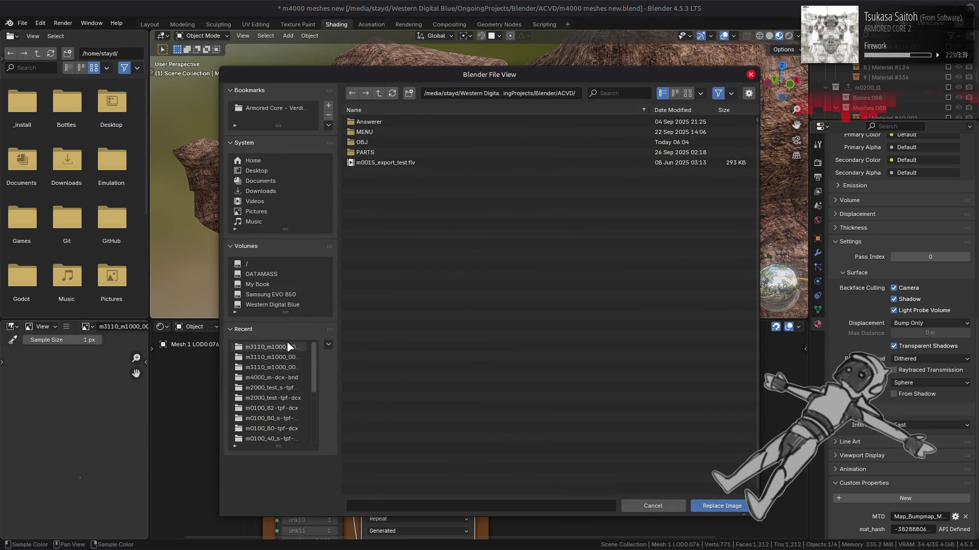
click(270, 347)
click(379, 93)
scroll(402, 258, down, 3)
scroll(402, 258, down, 3)
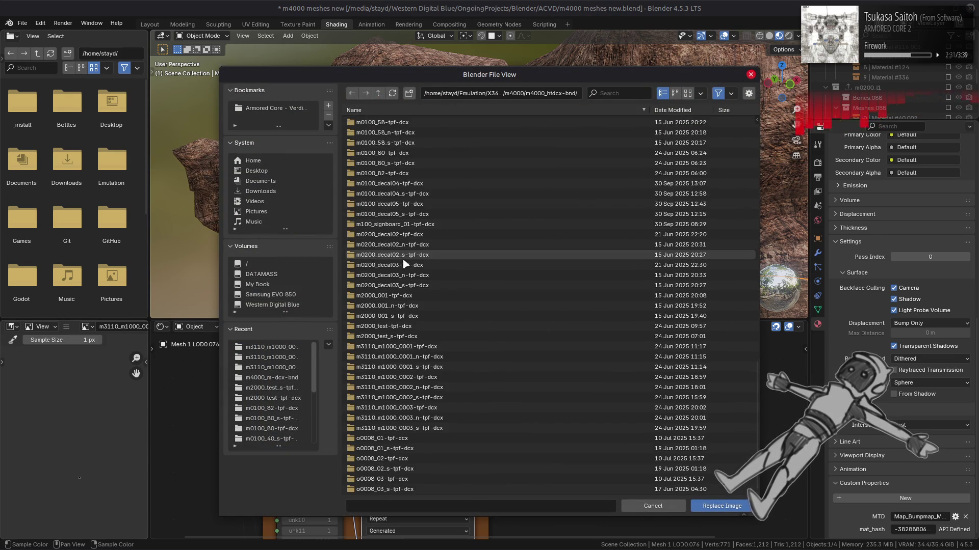
double_click(425, 397)
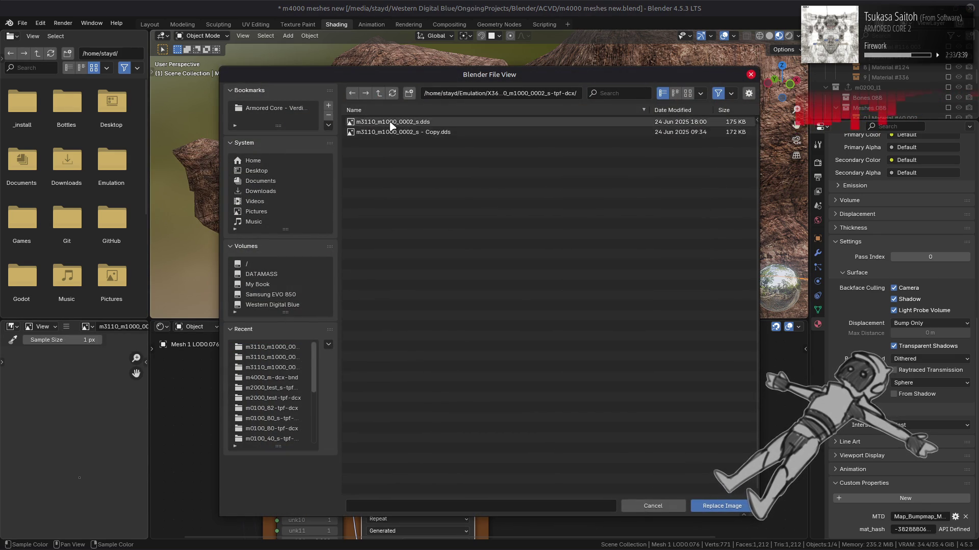
double_click(386, 129)
Return to the Layout workspace, view the whole textured rock and deselect it
middle_drag(497, 493, 480, 385)
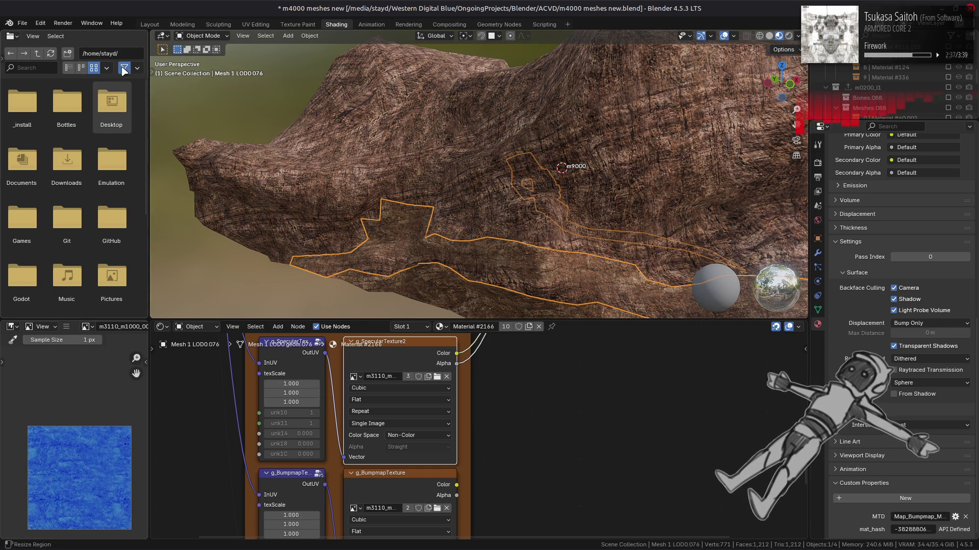
click(149, 25)
mouse_move(450, 175)
middle_down()
mouse_move(508, 190)
mouse_move(513, 159)
middle_up()
key(alt+a)
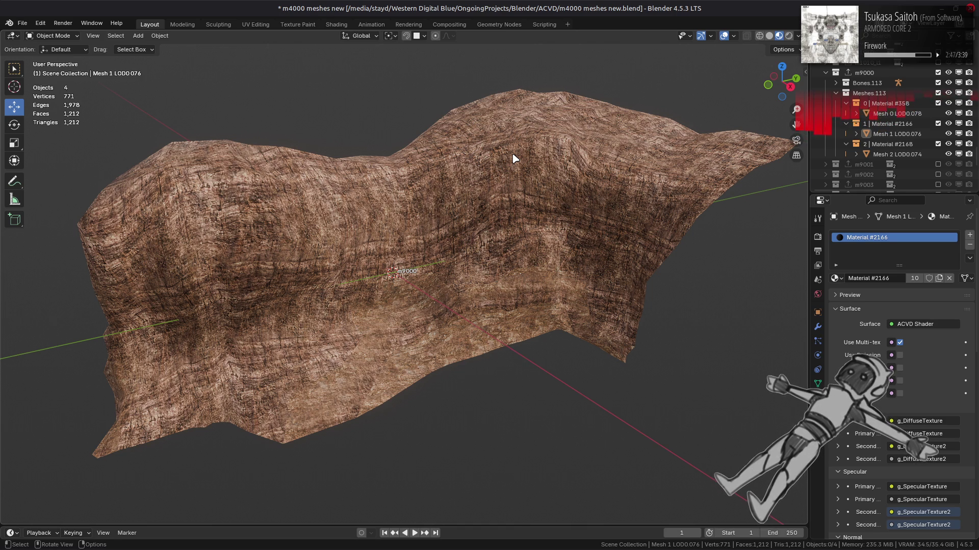
Step visibility from m9000 through m9001, m9002 and m9003, orbiting each rock
click(825, 73)
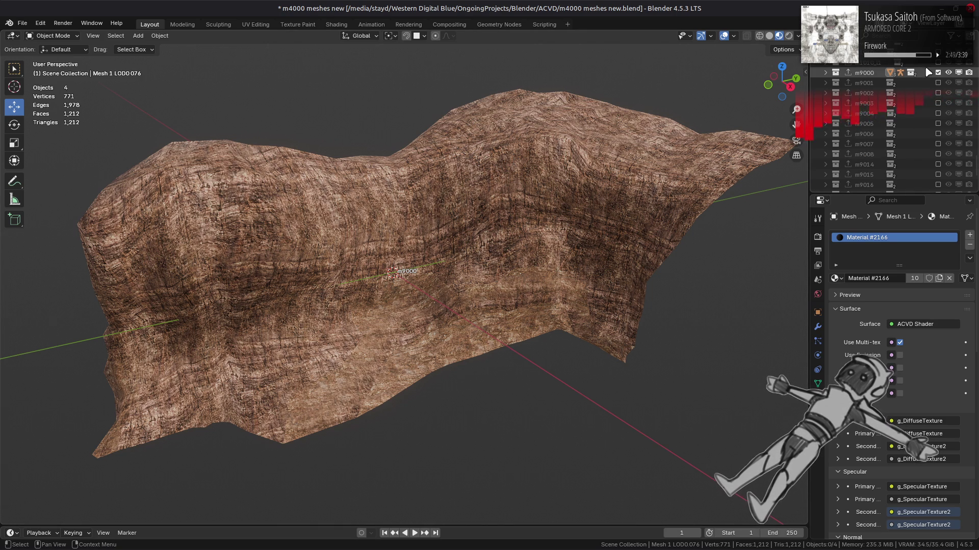
ctrl+click(949, 83)
mouse_move(551, 210)
middle_down()
mouse_move(401, 196)
mouse_move(458, 206)
mouse_move(489, 185)
middle_up()
ctrl+click(939, 92)
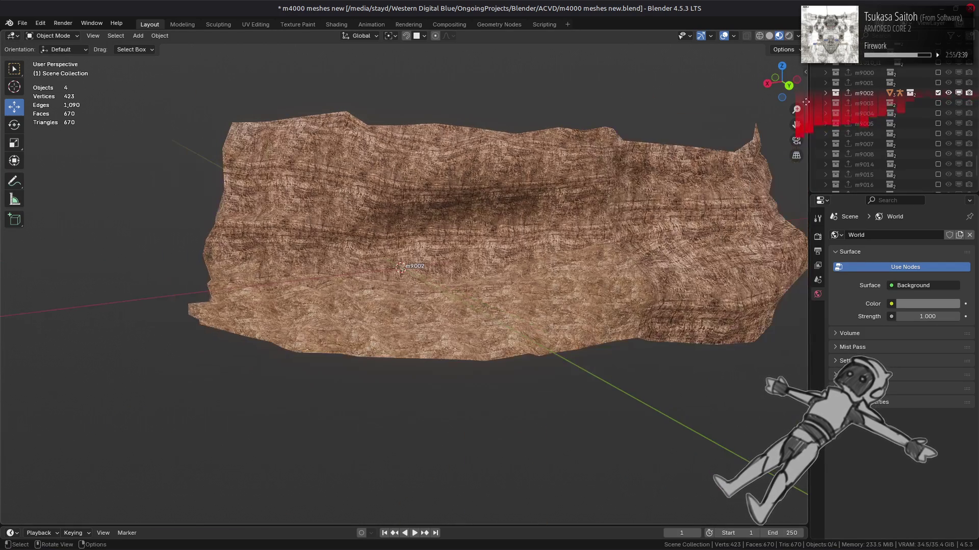
ctrl+click(938, 103)
middle_drag(431, 240, 375, 224)
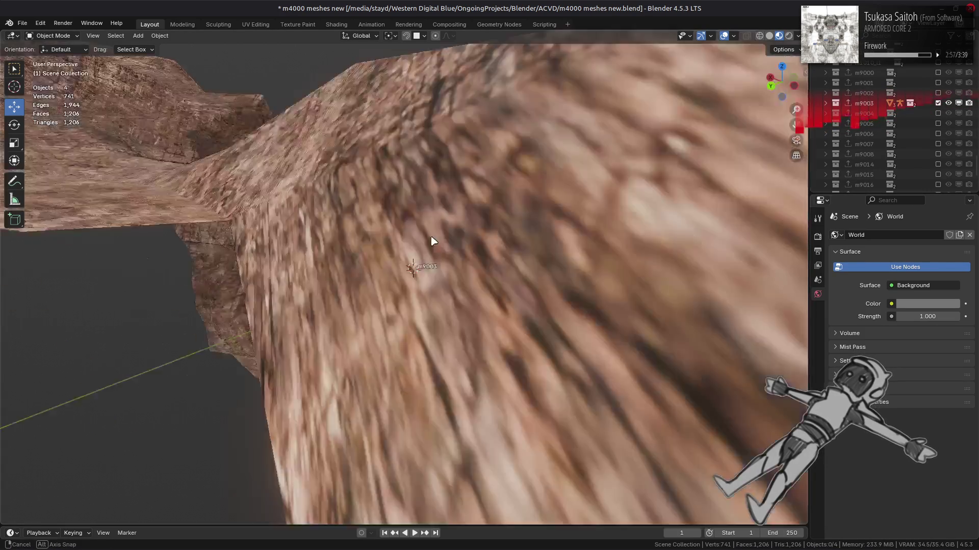
Show m9004 then m9005 alone and select its black cave-opening piece for shading
ctrl+click(938, 113)
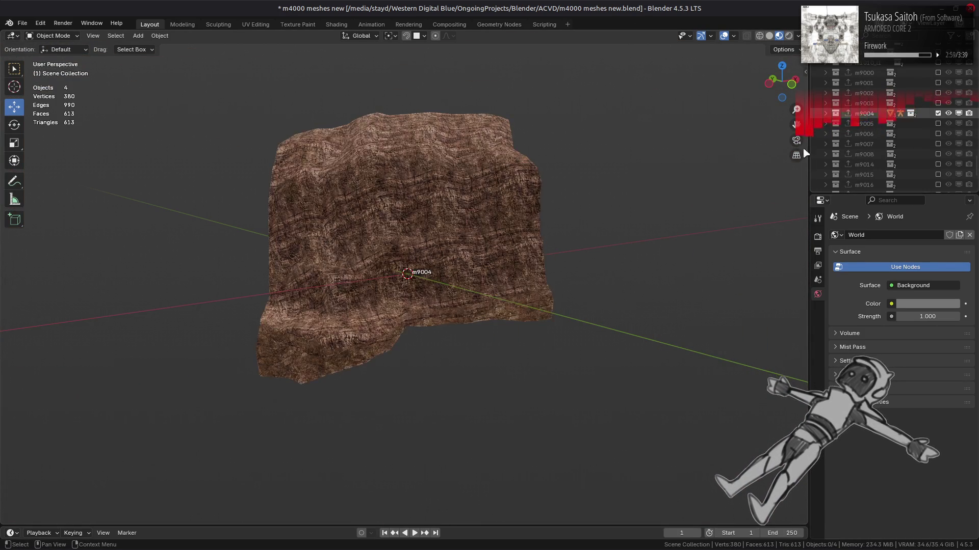
ctrl+click(939, 124)
mouse_move(494, 212)
middle_down()
mouse_move(454, 327)
mouse_move(487, 347)
mouse_move(526, 340)
mouse_move(527, 321)
middle_up()
click(488, 347)
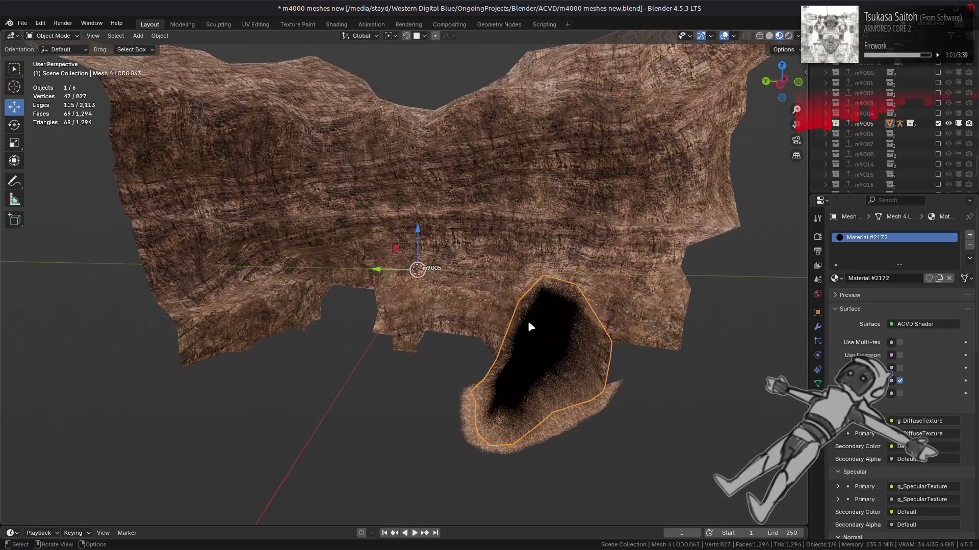
click(337, 23)
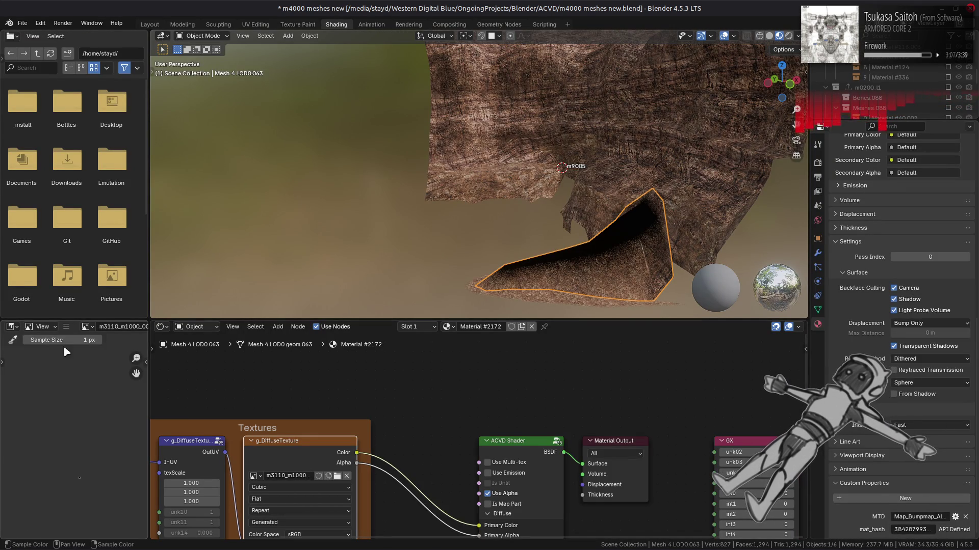
Replace the cave piece's diffuse texture with the m3110_m1000_0003 image
click(66, 327)
click(191, 193)
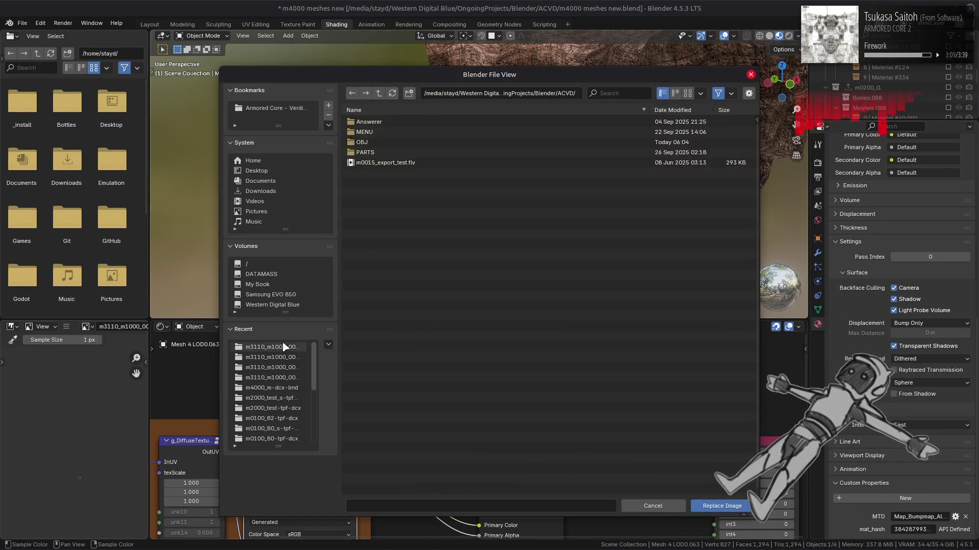
click(378, 92)
scroll(433, 230, down, 5)
scroll(434, 229, down, 3)
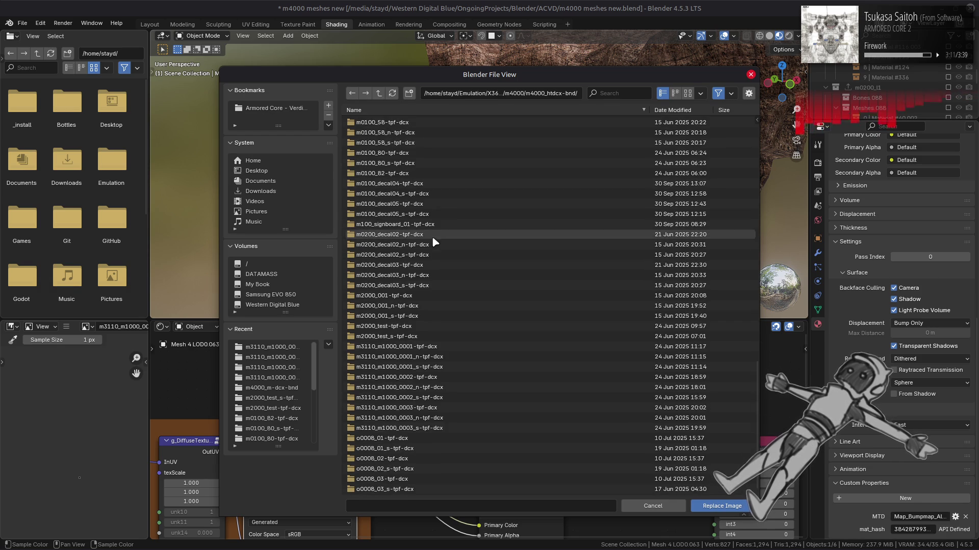
double_click(430, 410)
double_click(413, 132)
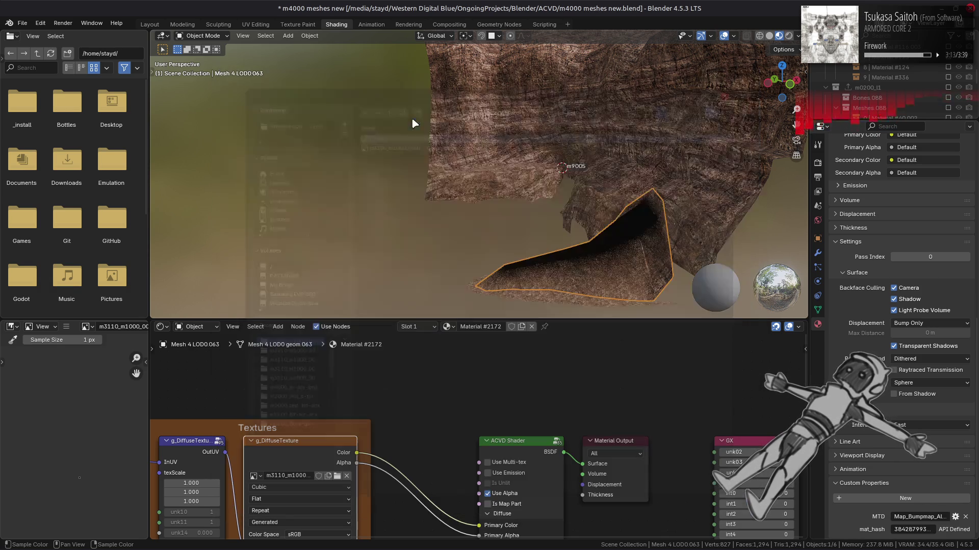
Replace its specular texture with the m3110_m1000_0003_s image and return to Layout
middle_drag(386, 449, 415, 524)
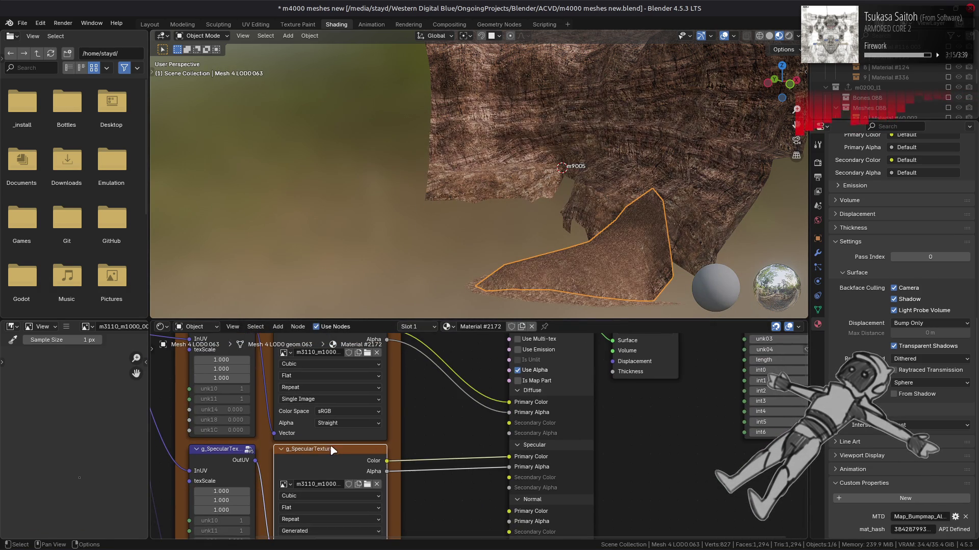
click(65, 327)
click(192, 191)
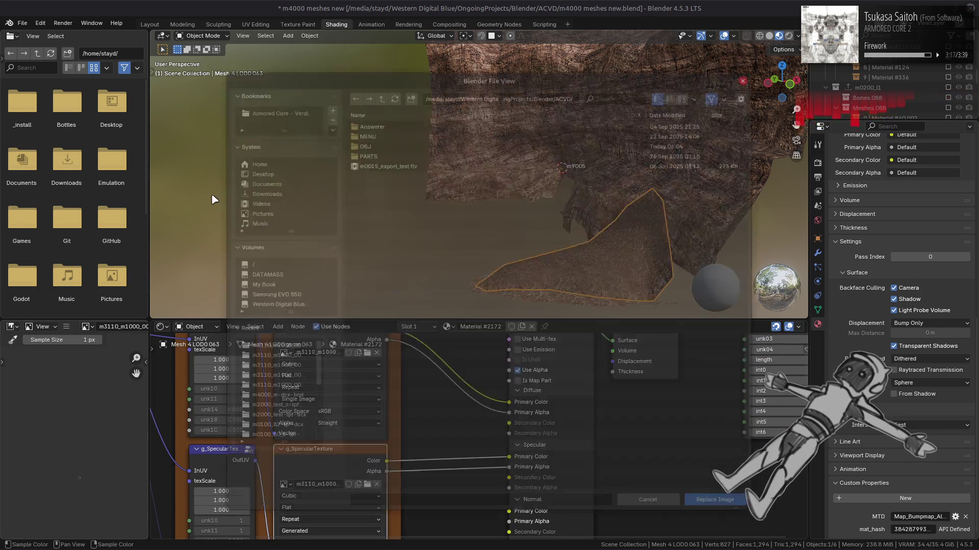
click(285, 345)
click(378, 92)
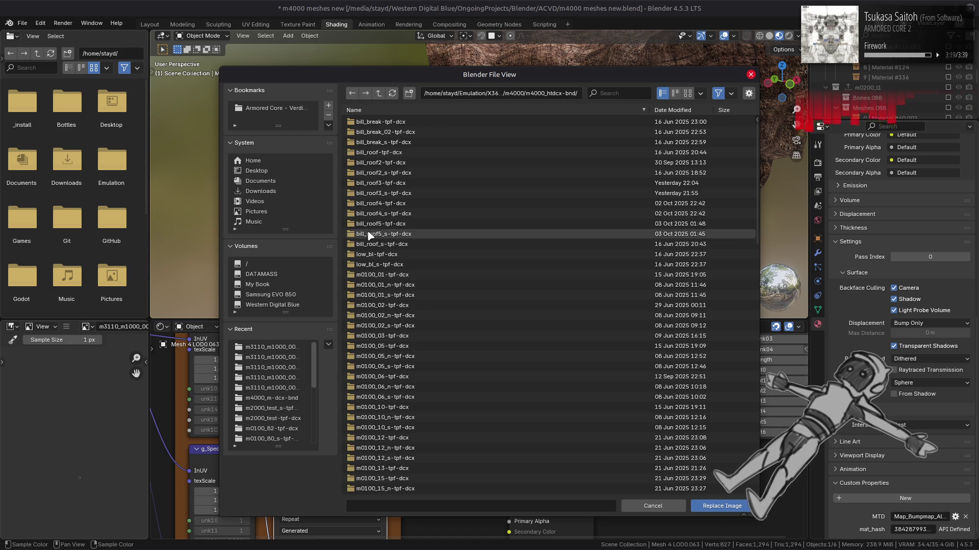
click(429, 429)
double_click(428, 429)
double_click(407, 132)
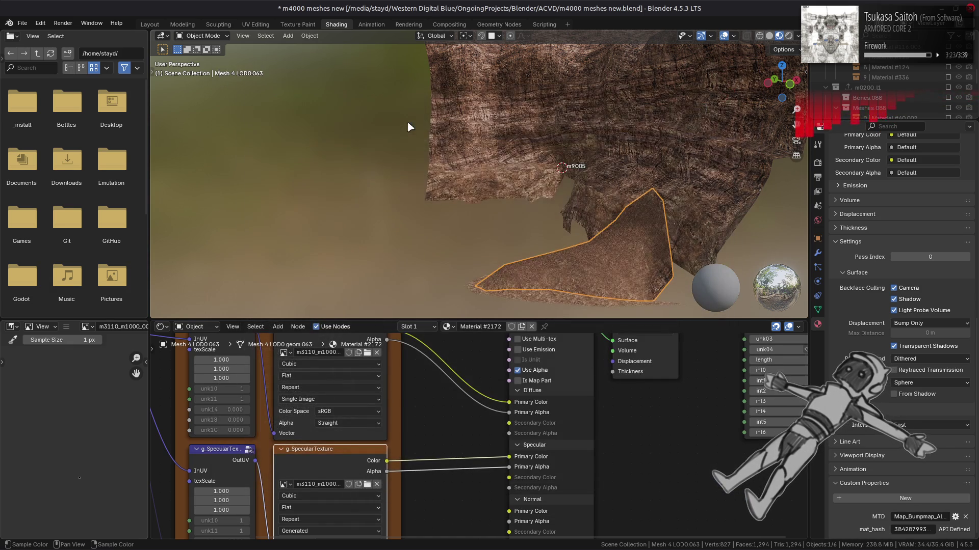
click(149, 24)
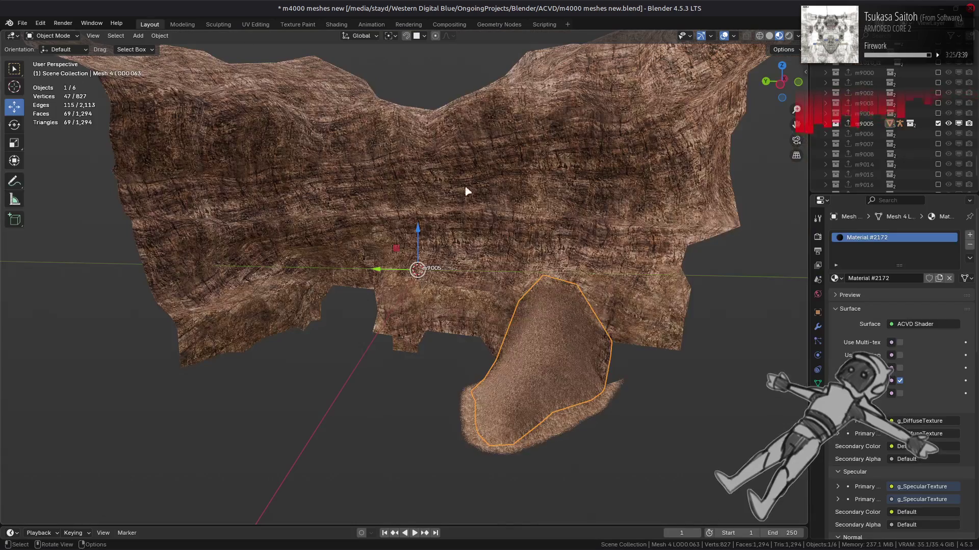
Step visibility through m9006, m9007, m9008 and m9014, orbiting each rock
click(939, 123)
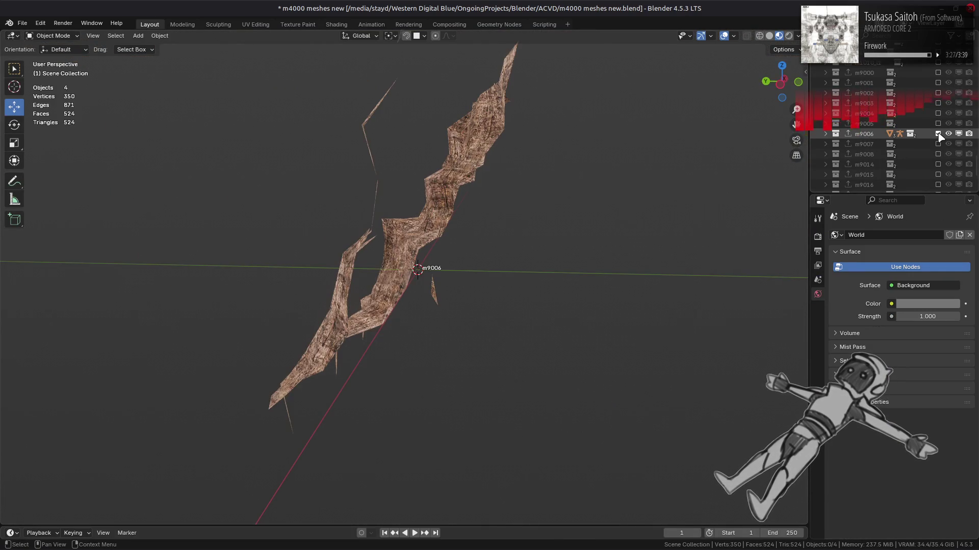
middle_drag(719, 183, 634, 186)
scroll(633, 186, down, 4)
click(938, 133)
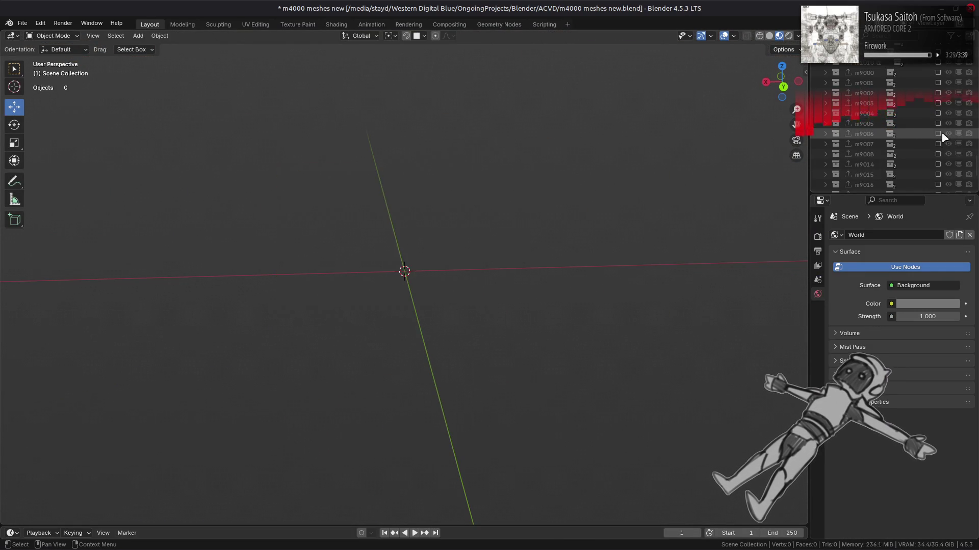
click(938, 144)
middle_drag(727, 207, 692, 215)
click(939, 154)
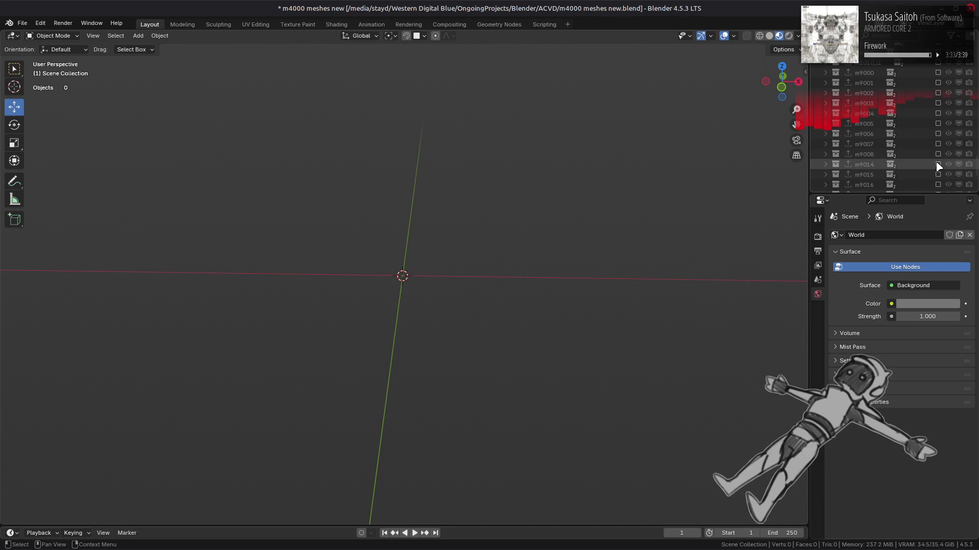
middle_drag(622, 221, 701, 214)
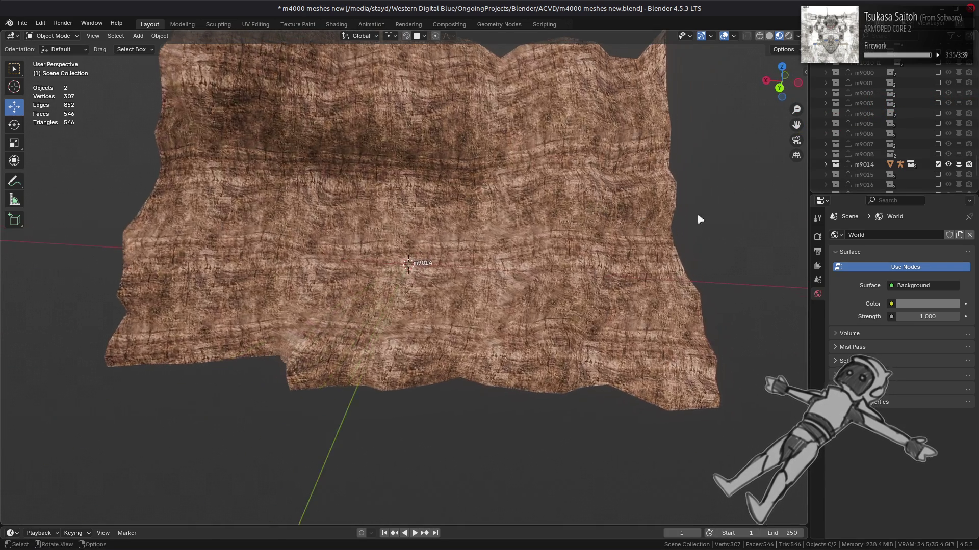
Step visibility through m9015, m9016, m9017, m9018, m9050 and m9051, ending with all hidden
click(938, 164)
click(938, 175)
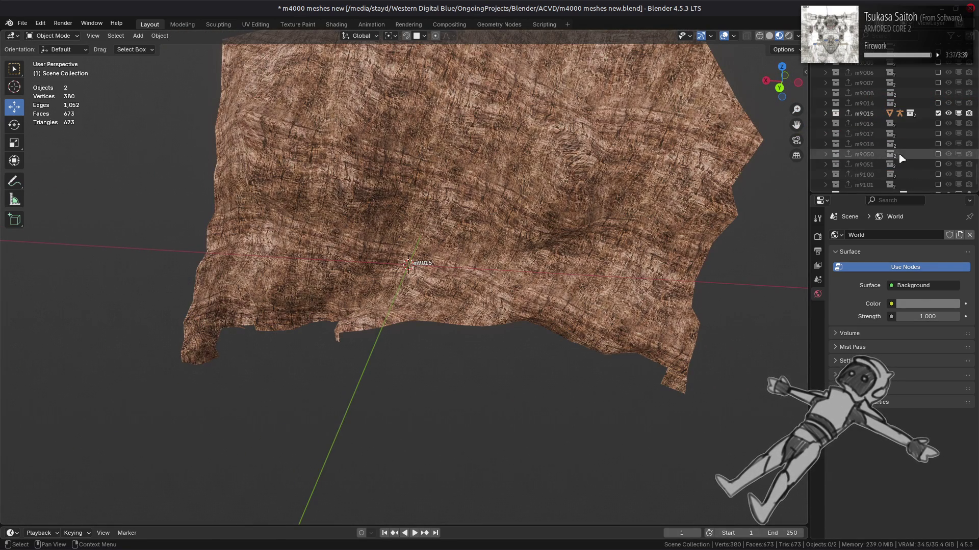
scroll(918, 137, down, 3)
click(938, 113)
click(938, 123)
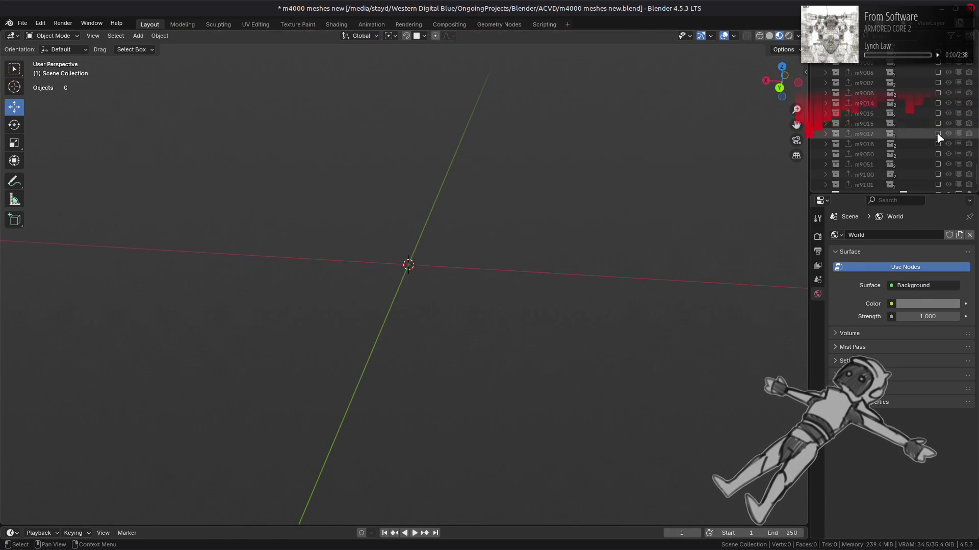
click(939, 134)
click(939, 144)
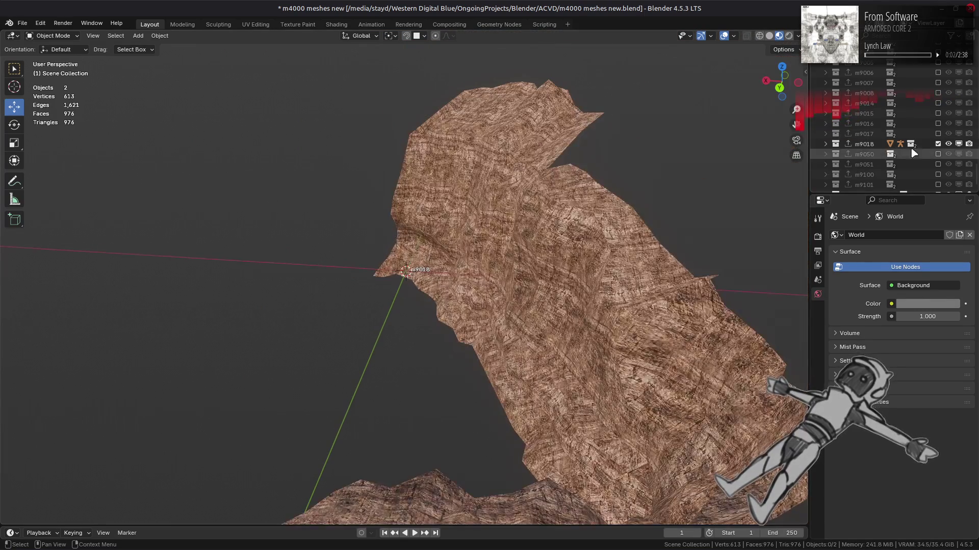
click(938, 144)
click(939, 154)
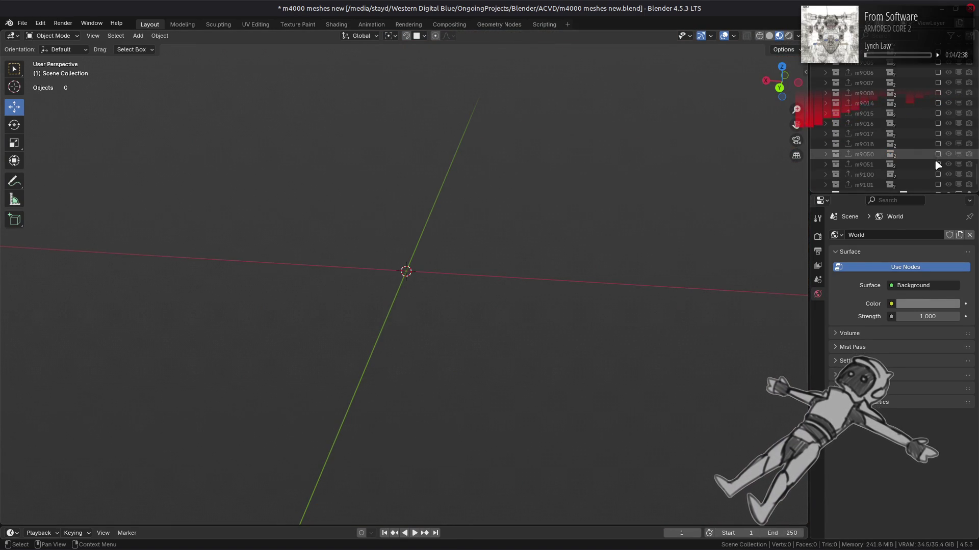
click(938, 163)
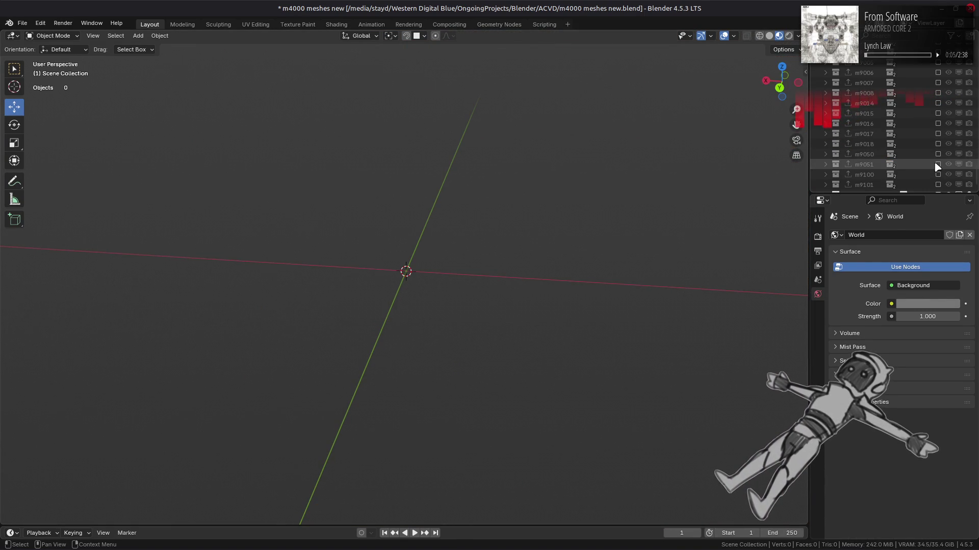
scroll(933, 102, up, 2)
Show m9008 alone again, locate its rock mesh in the Outliner, deselect it and save
click(937, 134)
mouse_move(765, 169)
middle_down()
mouse_move(683, 175)
mouse_move(696, 170)
mouse_move(601, 162)
middle_up()
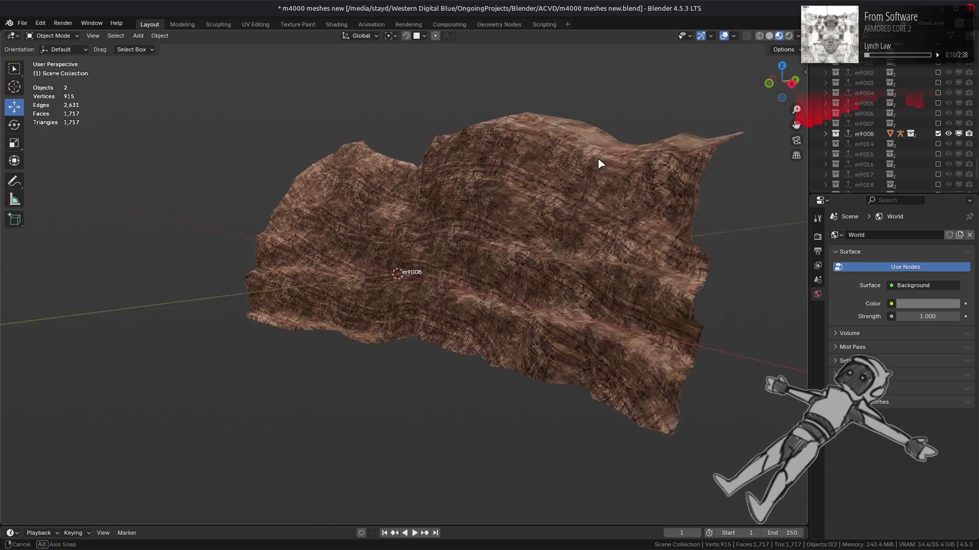
scroll(601, 171, up, 3)
click(599, 173)
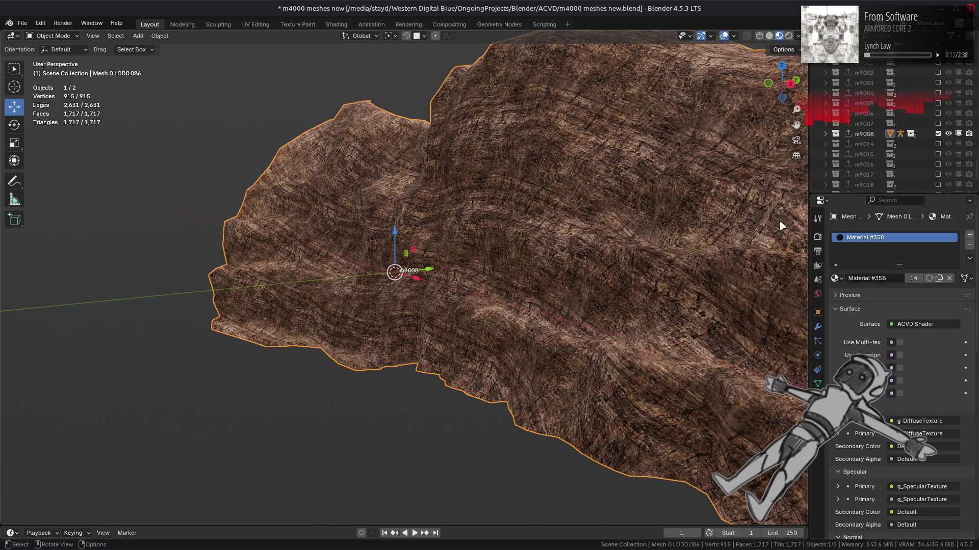
key(period)
key(alt+a)
key(ctrl+s)
click(23, 23)
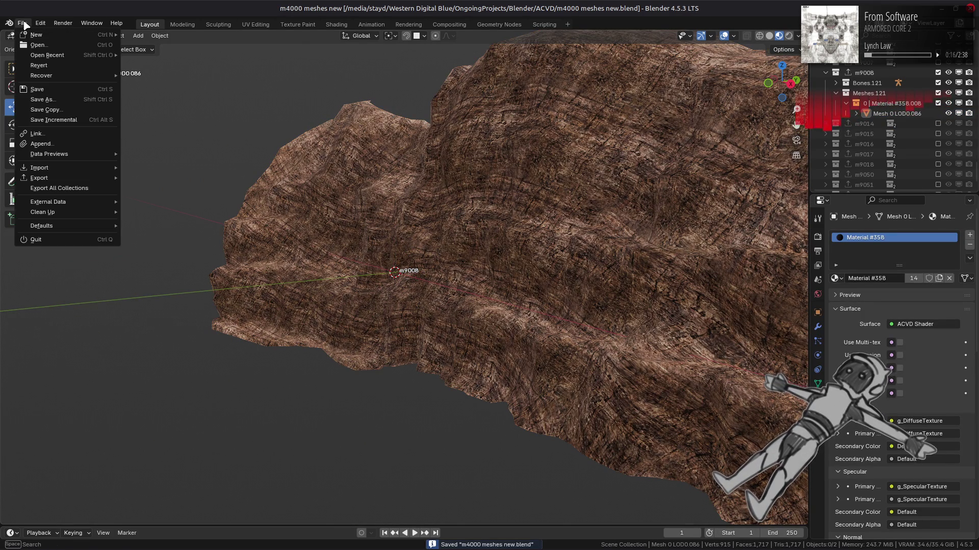
Start File > Append on the OBJ folder with its .blend files shown as thumbnails
click(82, 144)
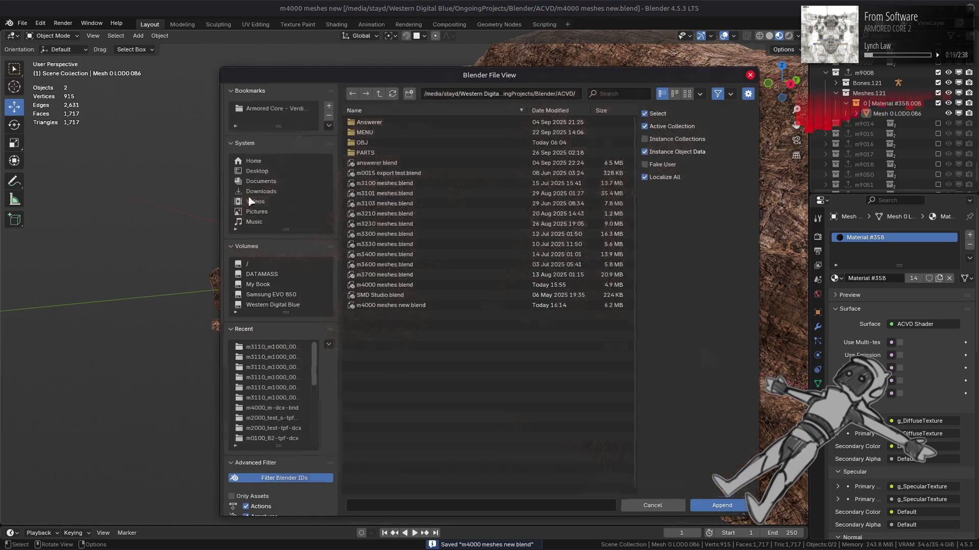
click(372, 144)
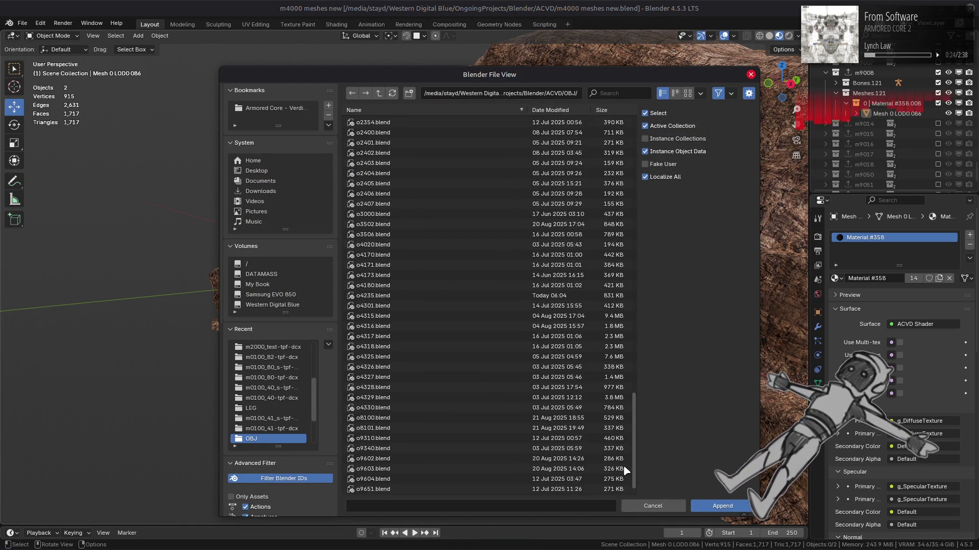
click(688, 92)
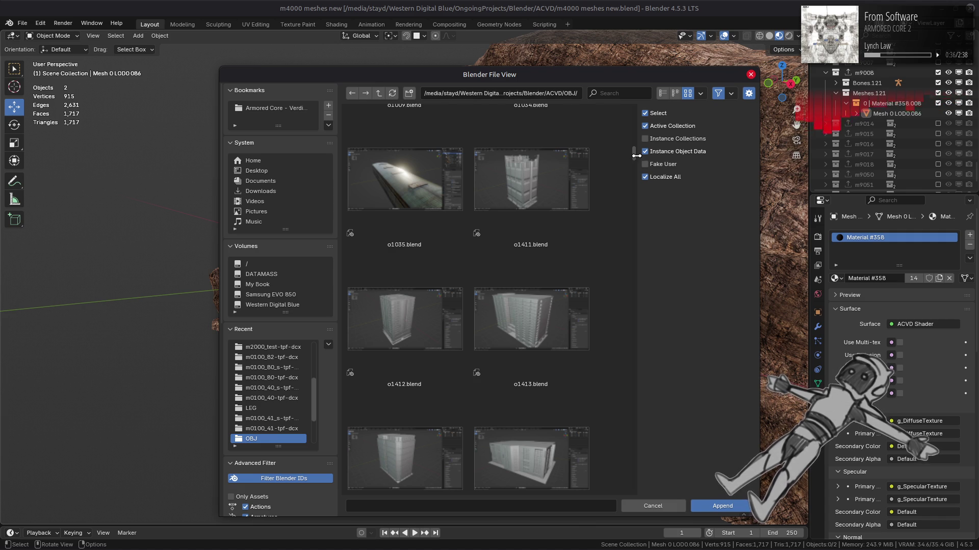
Go up to the ACVD folder and enter m3101 meshes.blend in the append browser
click(378, 92)
scroll(429, 144, down, 2)
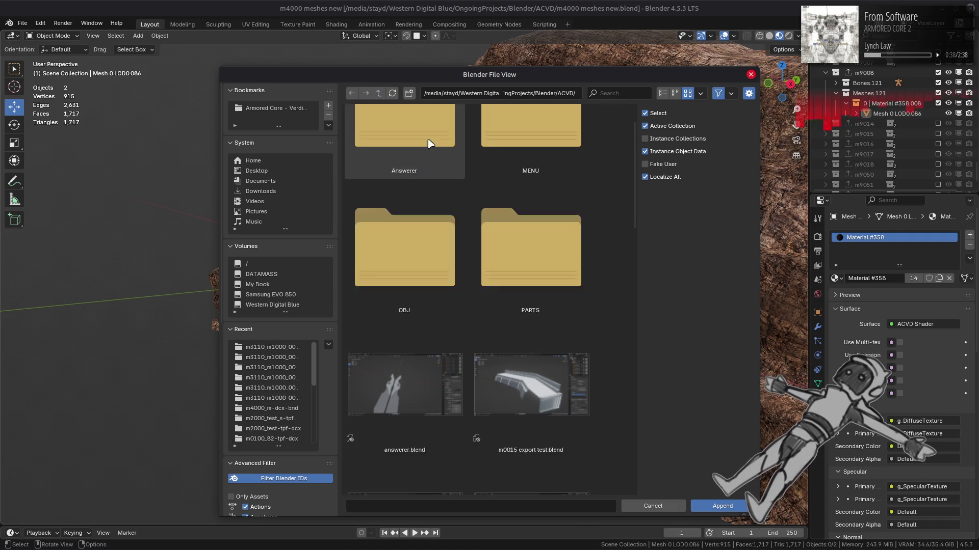
scroll(485, 257, down, 1)
scroll(485, 258, down, 3)
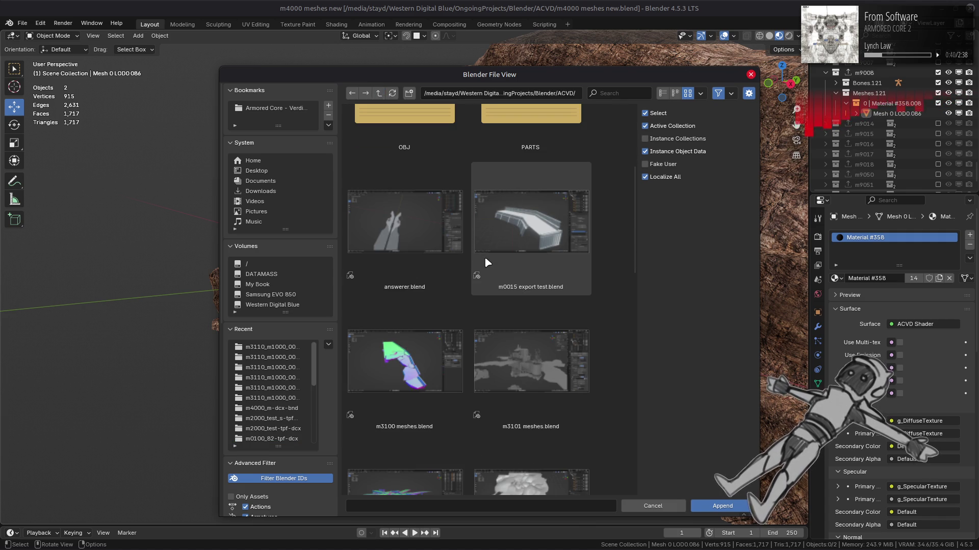
scroll(485, 263, down, 3)
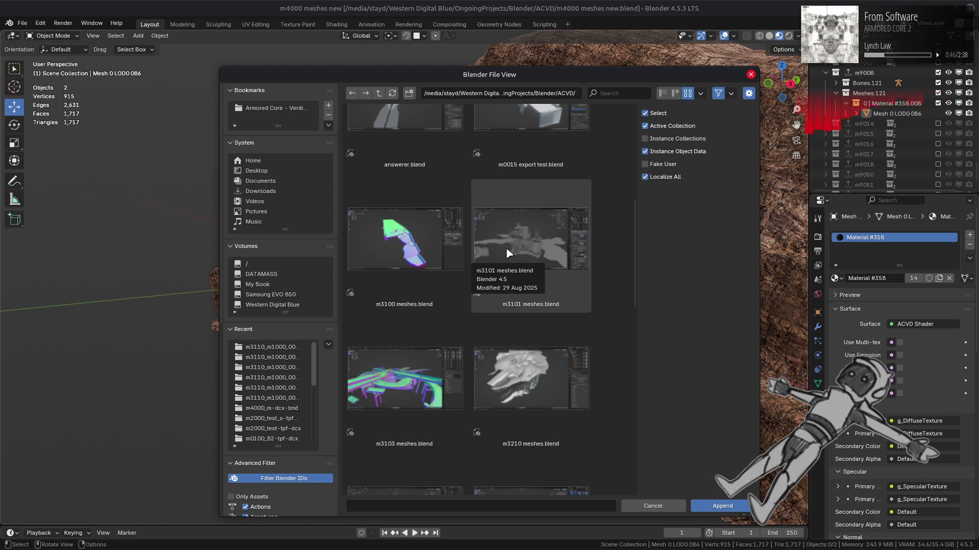
scroll(596, 272, down, 3)
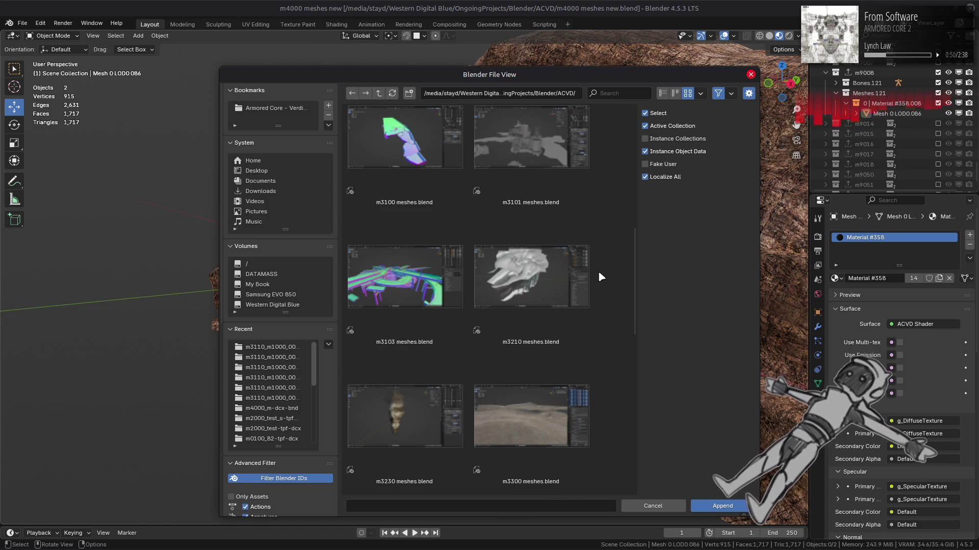
scroll(598, 271, down, 4)
scroll(598, 270, down, 4)
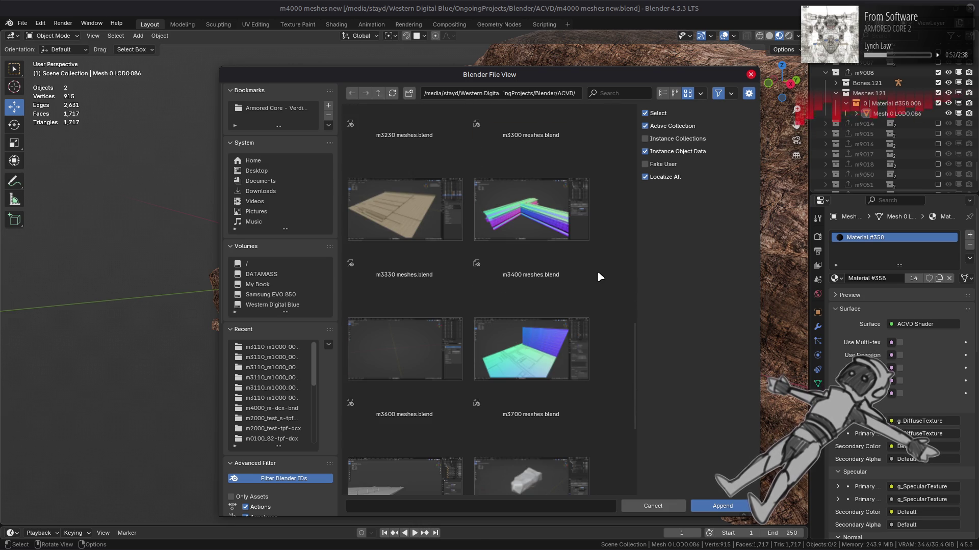
scroll(597, 273, down, 4)
scroll(603, 277, down, 2)
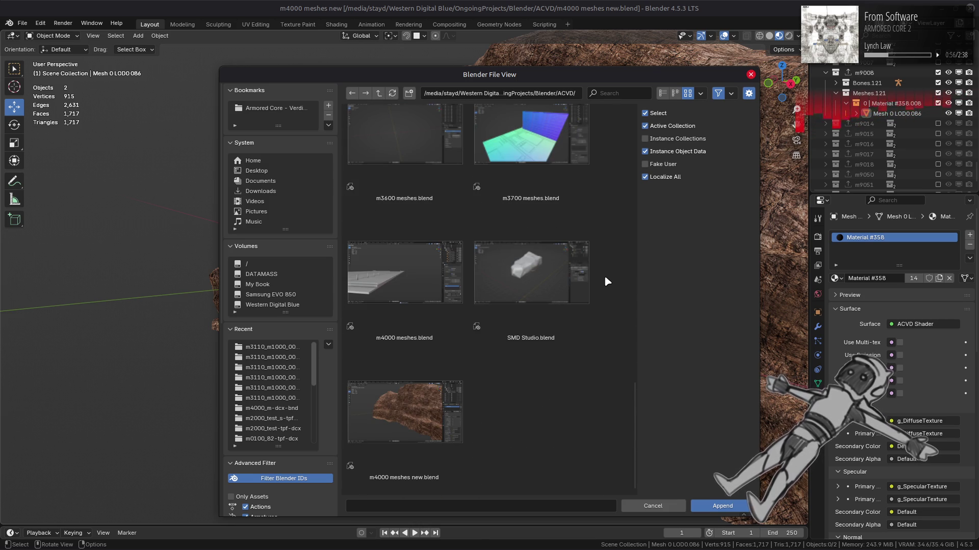
scroll(605, 278, up, 4)
scroll(605, 278, up, 2)
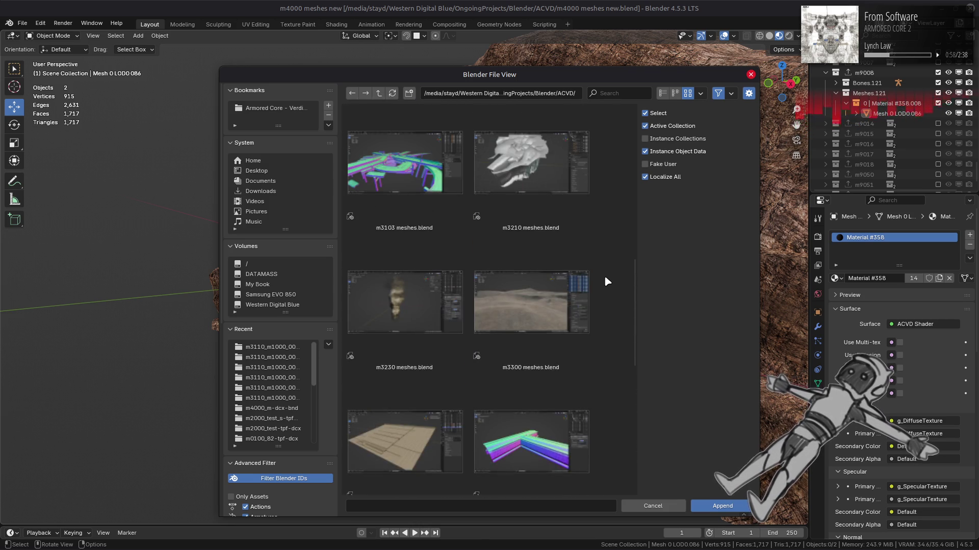
scroll(605, 277, up, 2)
scroll(604, 275, up, 2)
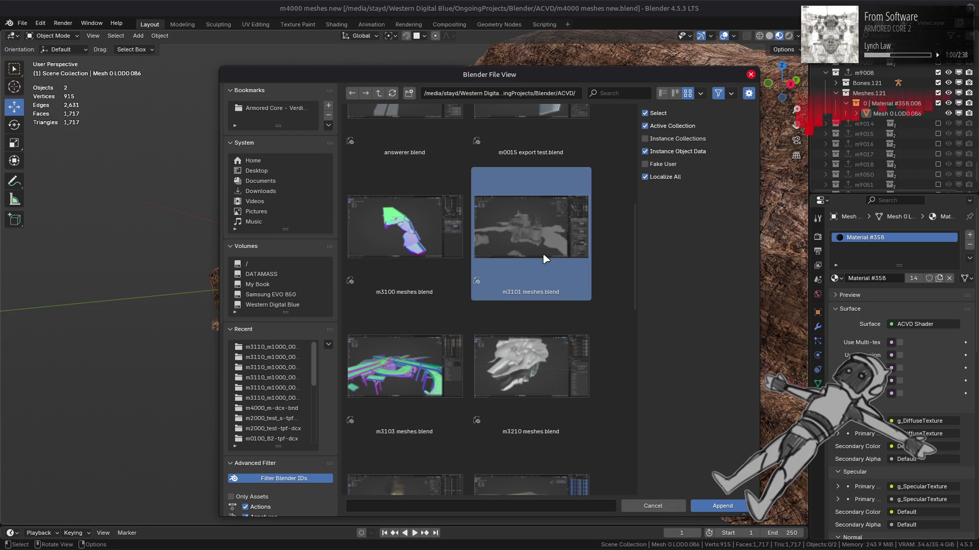
double_click(543, 256)
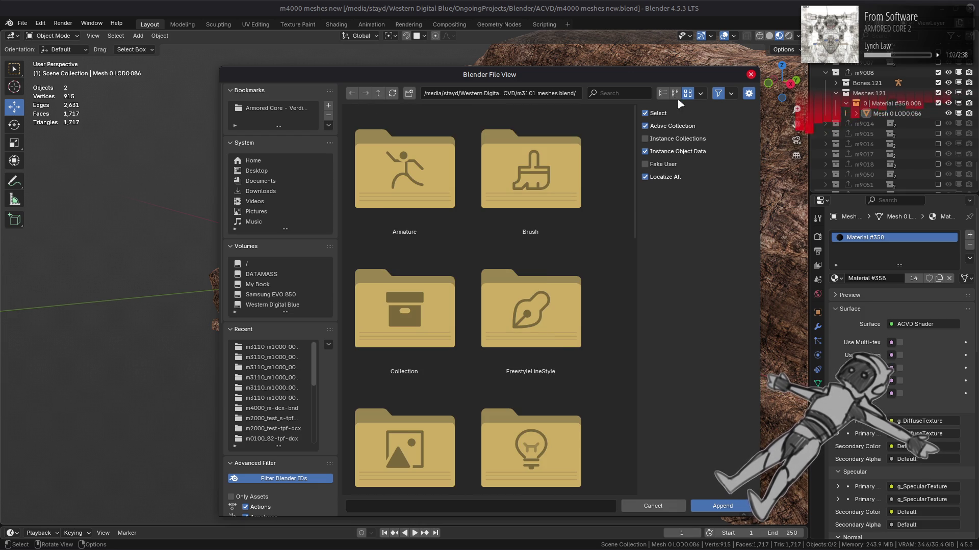
Append the AO Gen, Contact AO, Dirty Vertex Colors and Mesh Ambient Occlusion node groups from the NodeTree folder
click(662, 93)
double_click(393, 203)
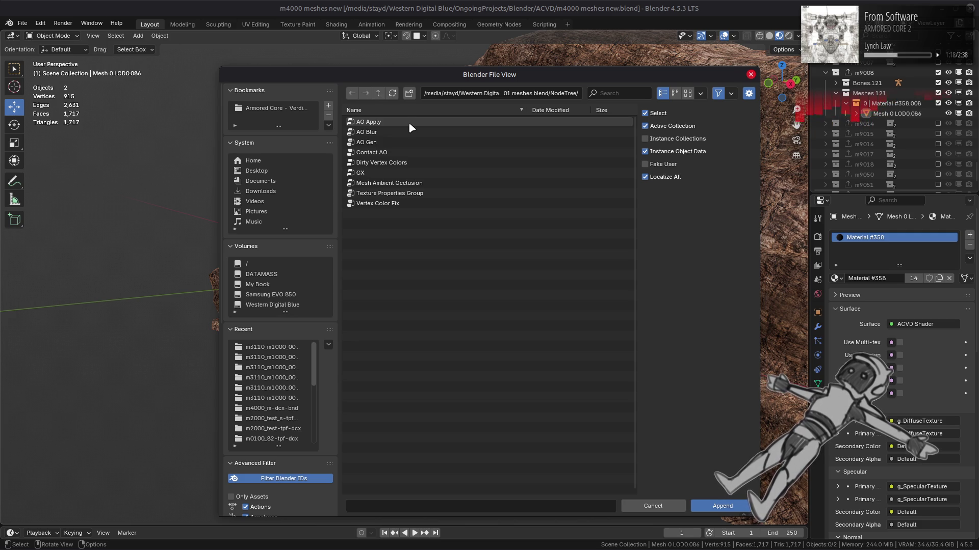
click(403, 152)
shift+click(407, 143)
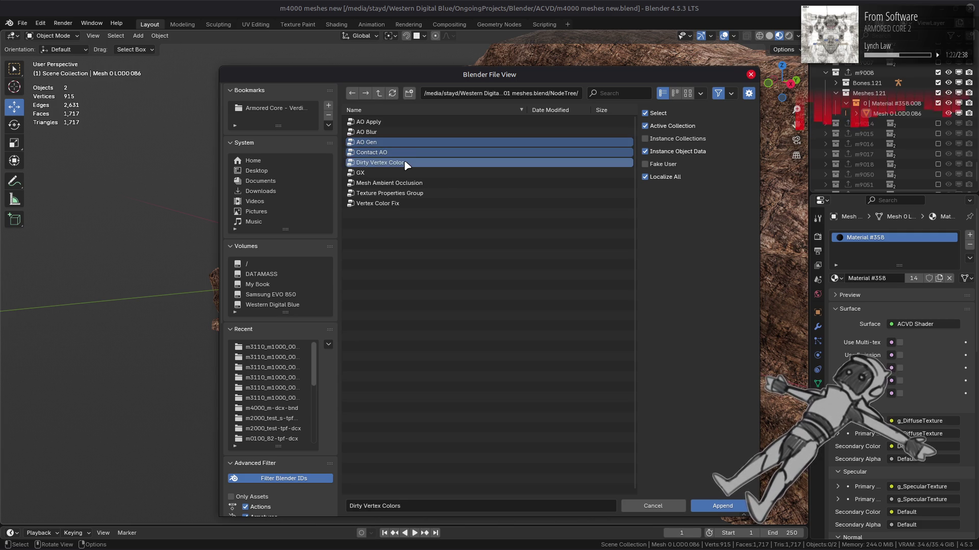
shift+click(407, 164)
shift+click(406, 184)
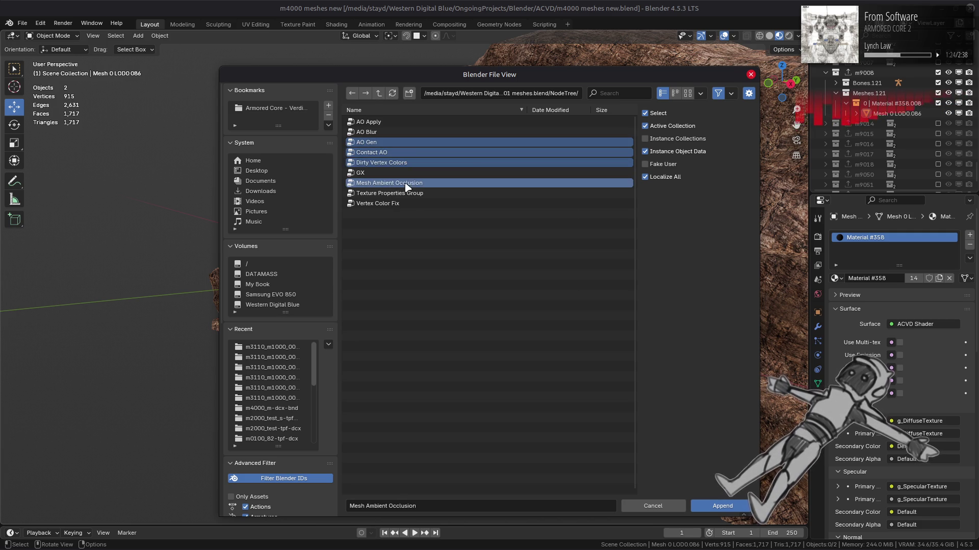
click(650, 164)
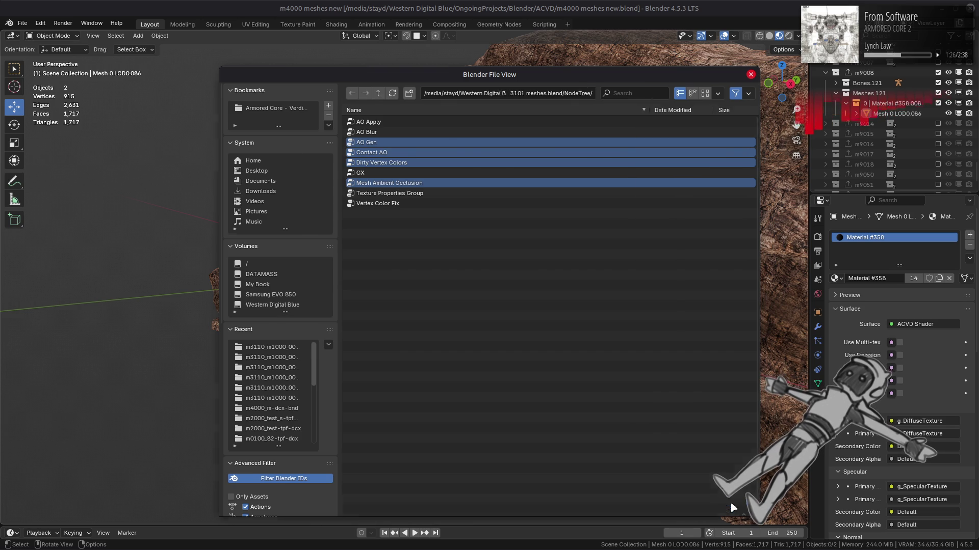
click(723, 506)
Select the rock mesh and show its modifier settings
click(610, 245)
click(817, 327)
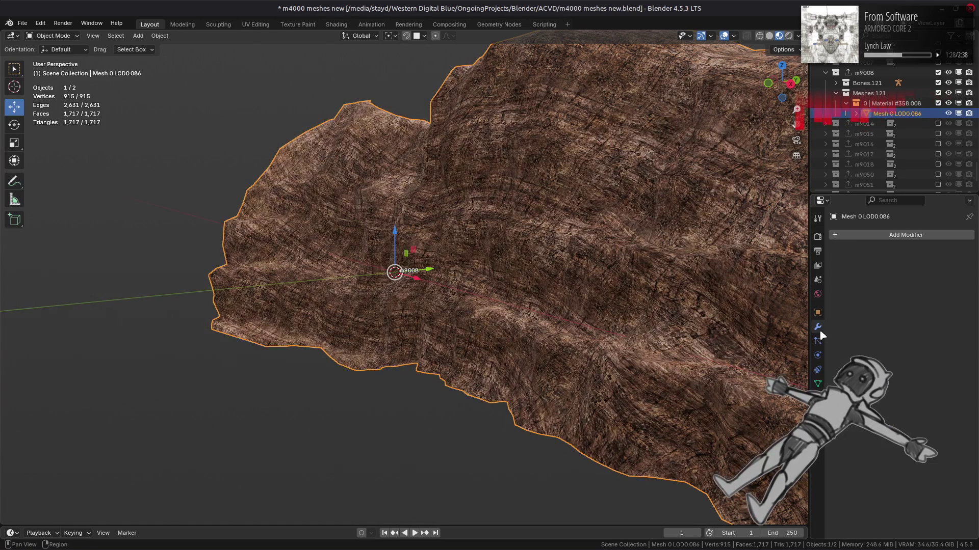
Add a Geometry Nodes modifier to the rock, trying Mesh Ambient Occlusion then settling on Dirty Vertex Colors
click(902, 235)
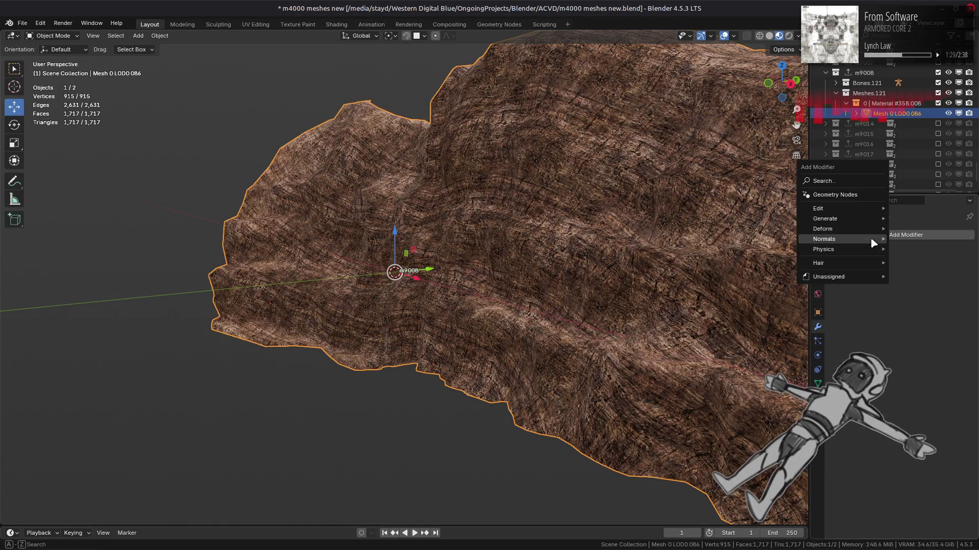
click(833, 194)
click(840, 289)
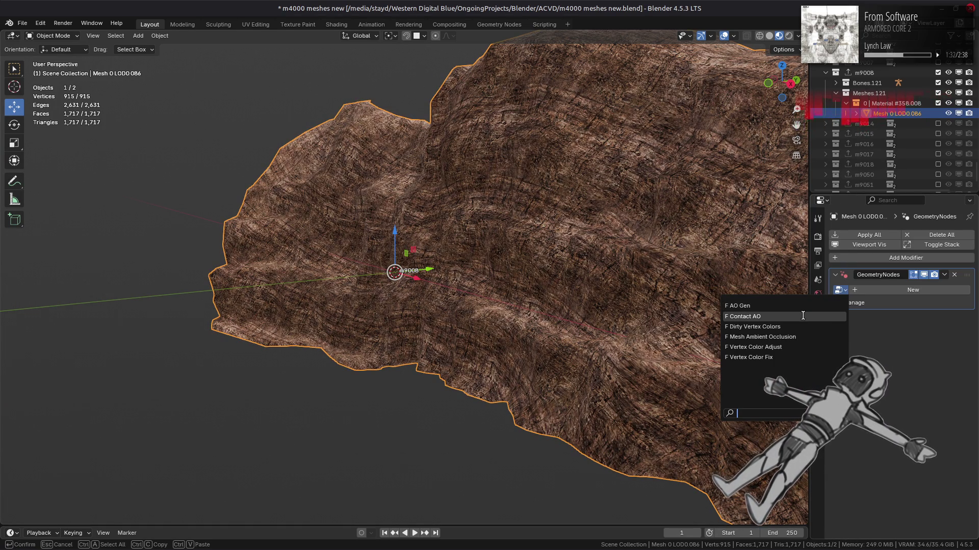
click(799, 337)
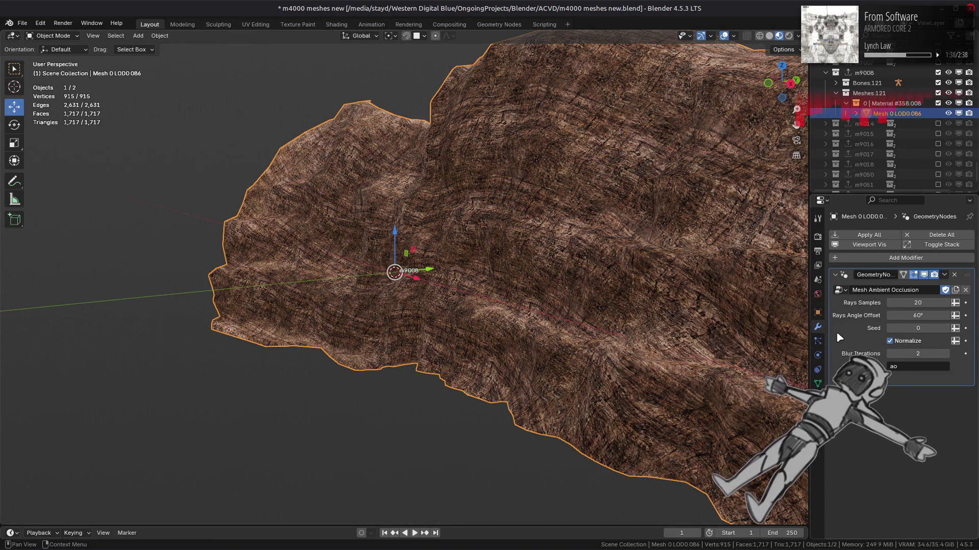
click(839, 290)
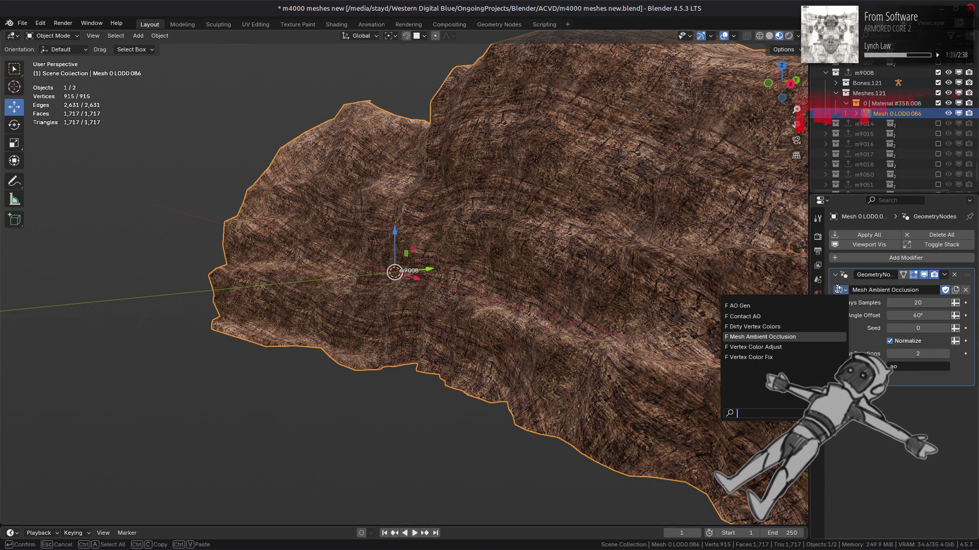
click(800, 327)
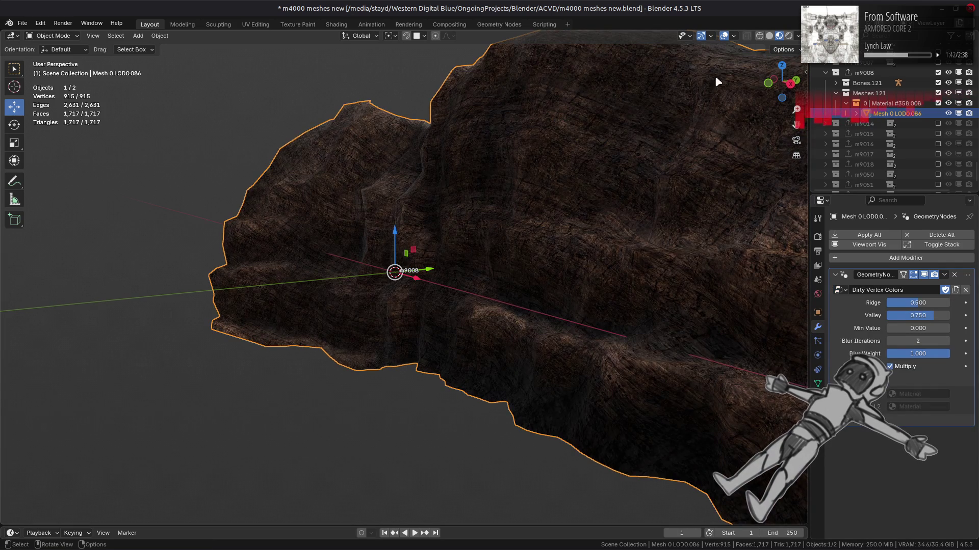
Display the rock in grey solid viewport shading
middle_drag(514, 232, 593, 276)
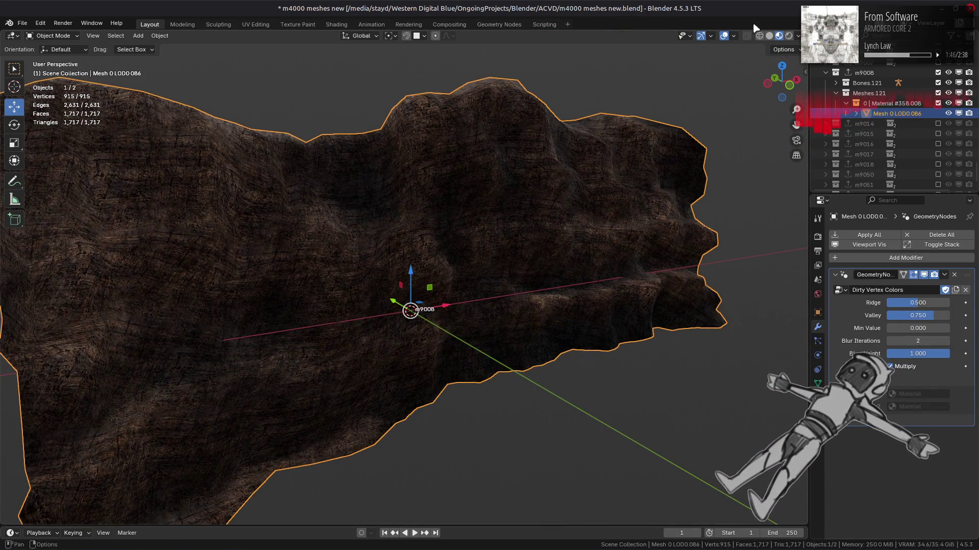
click(769, 35)
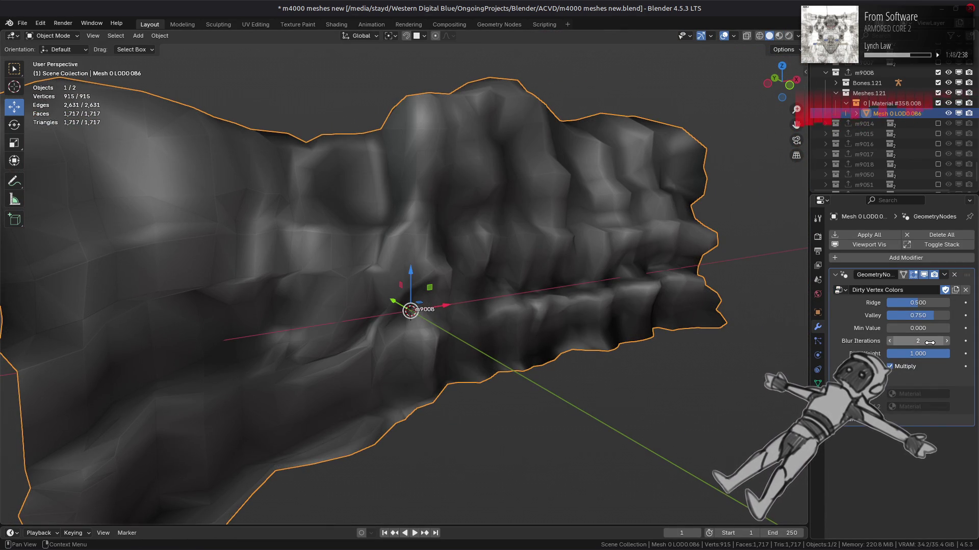
Set solid shading to flat lighting with cavity turned off
click(798, 36)
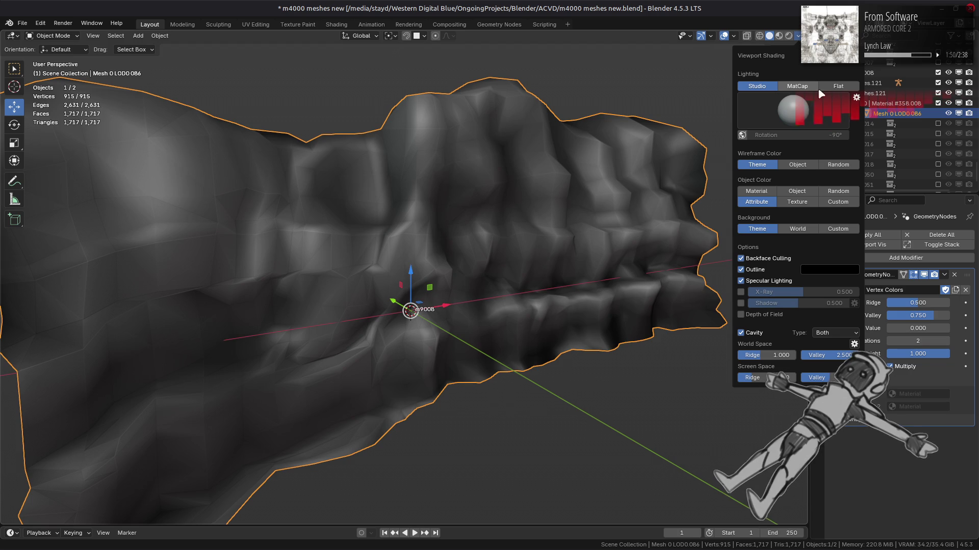
click(838, 87)
click(753, 274)
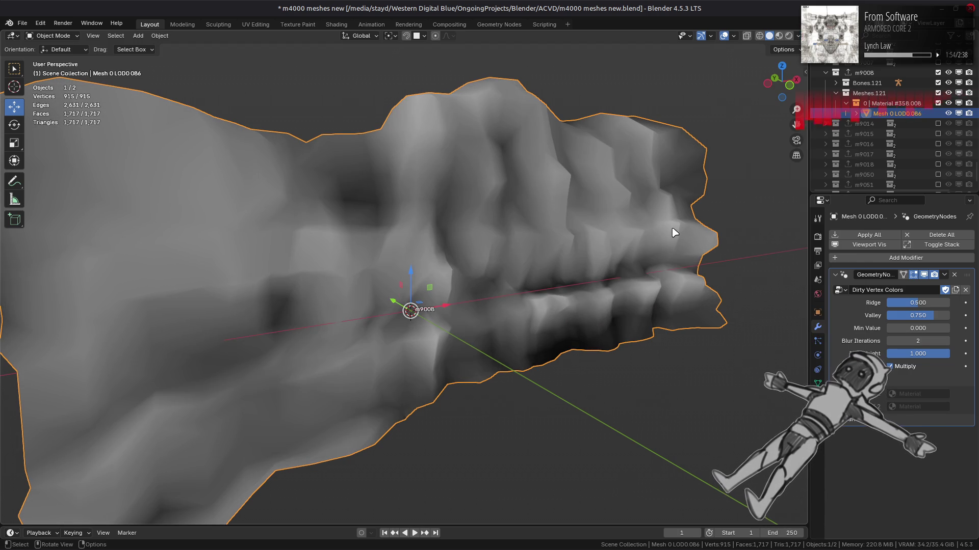
middle_drag(672, 227, 793, 283)
Try Dirty Vertex Colors with Ridge 0, Valley 0.700, Blur Iterations 1 and Blur Weight 0.100
drag(918, 340, 895, 341)
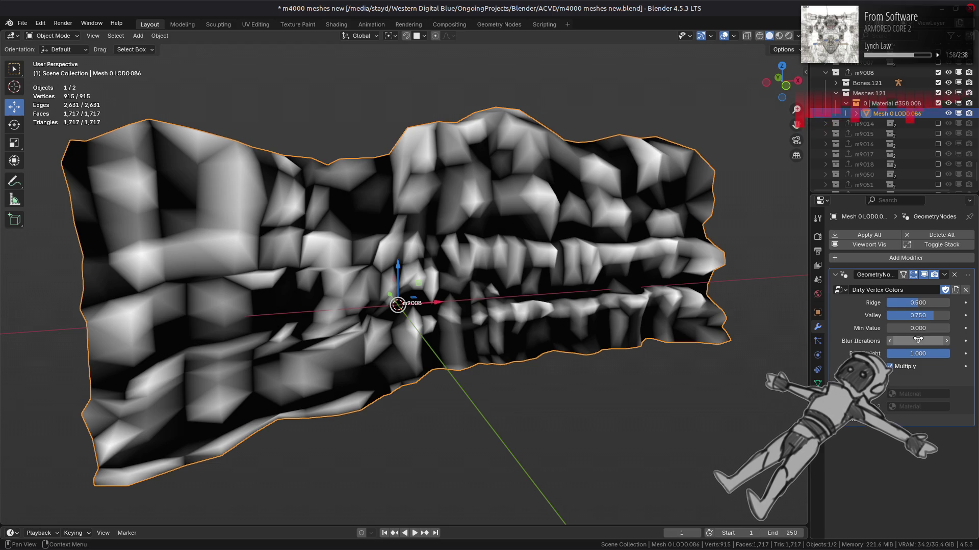
mouse_move(927, 308)
mouse_down()
mouse_move(887, 308)
mouse_move(948, 315)
mouse_move(927, 319)
mouse_up()
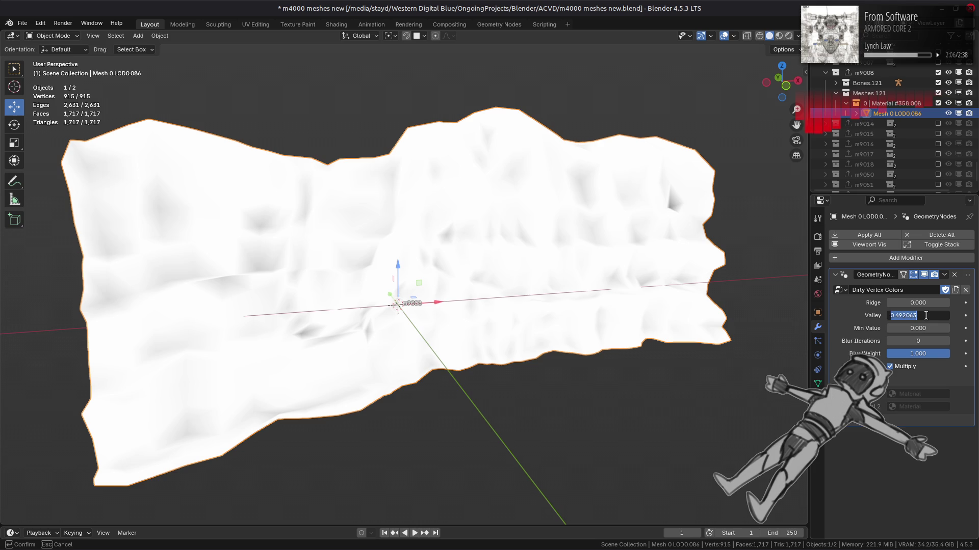
key(Return)
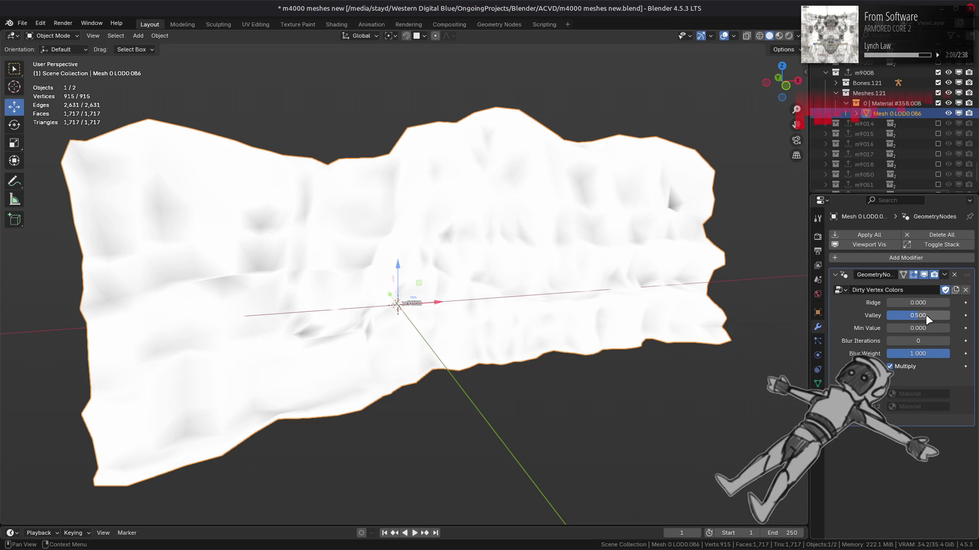
text(0.7)
key(Return)
middle_drag(733, 276, 698, 295)
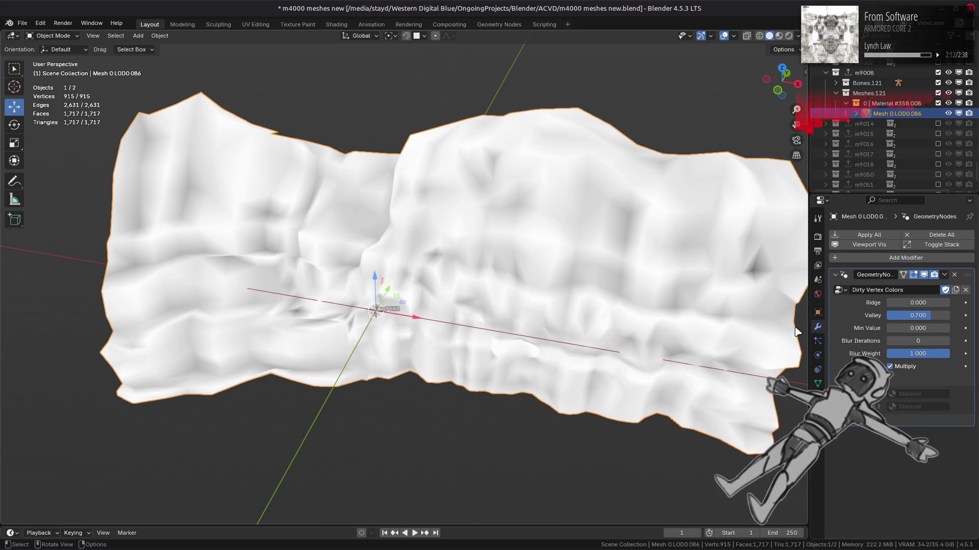
click(918, 340)
text(1)
key(Return)
mouse_move(918, 340)
middle_down()
mouse_move(706, 322)
mouse_move(857, 349)
middle_up()
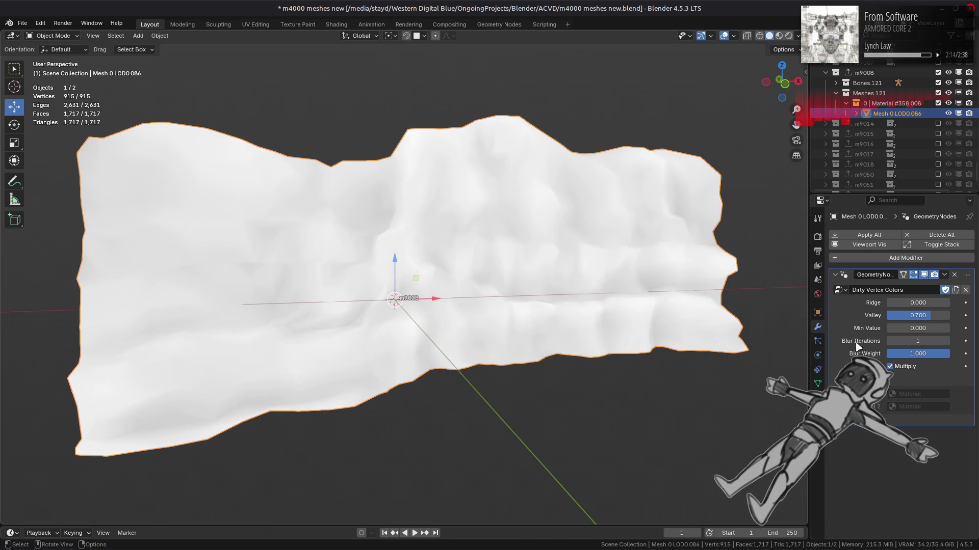
click(927, 353)
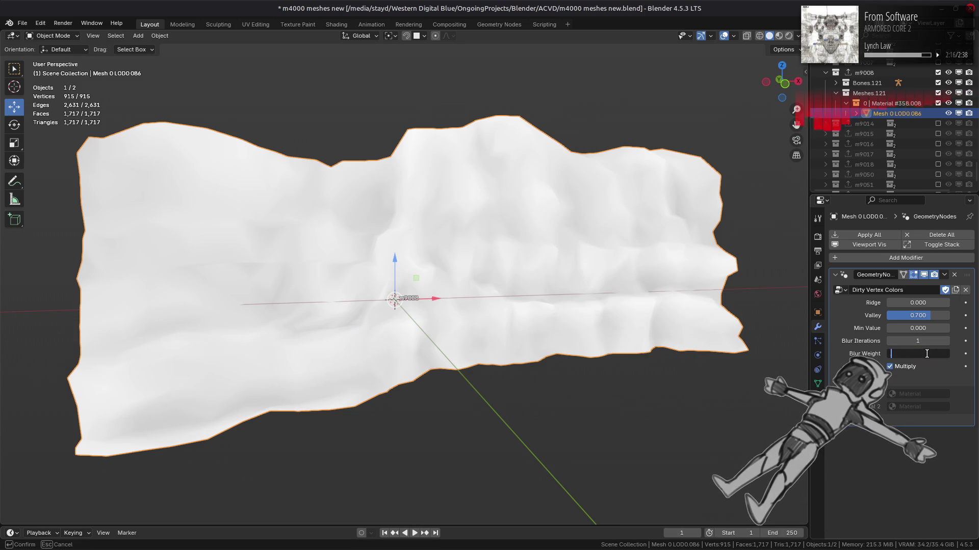
text(0.1)
key(Return)
Raise Blur Iterations to 5, set Ridge 0.333 and Valley 0.667, and show the rock textured
click(890, 341)
click(947, 341)
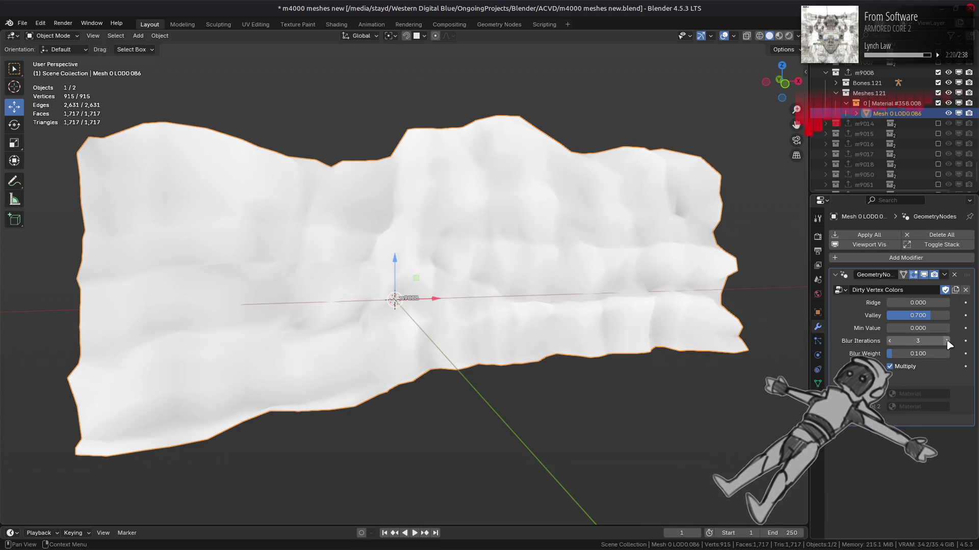
click(946, 341)
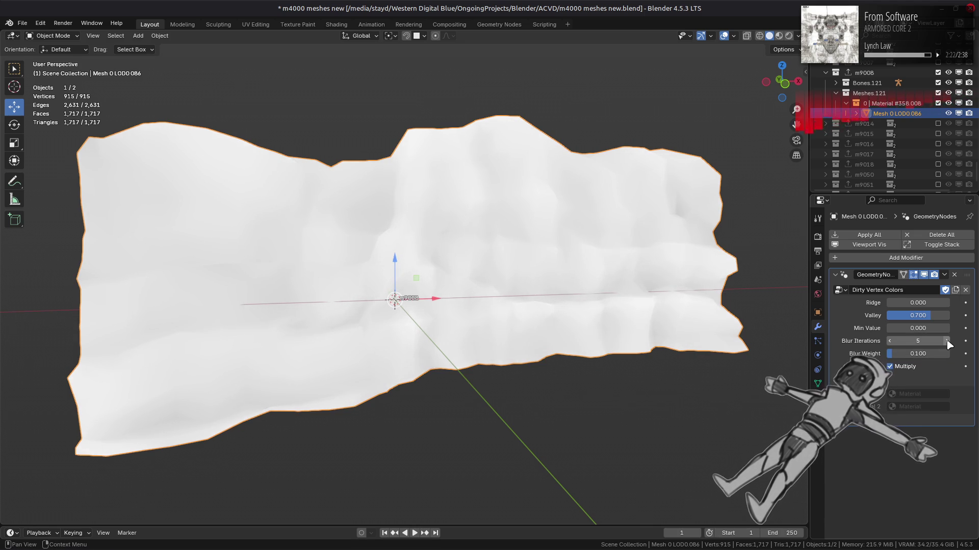
mouse_move(917, 303)
mouse_down()
mouse_move(949, 303)
mouse_move(924, 303)
mouse_up()
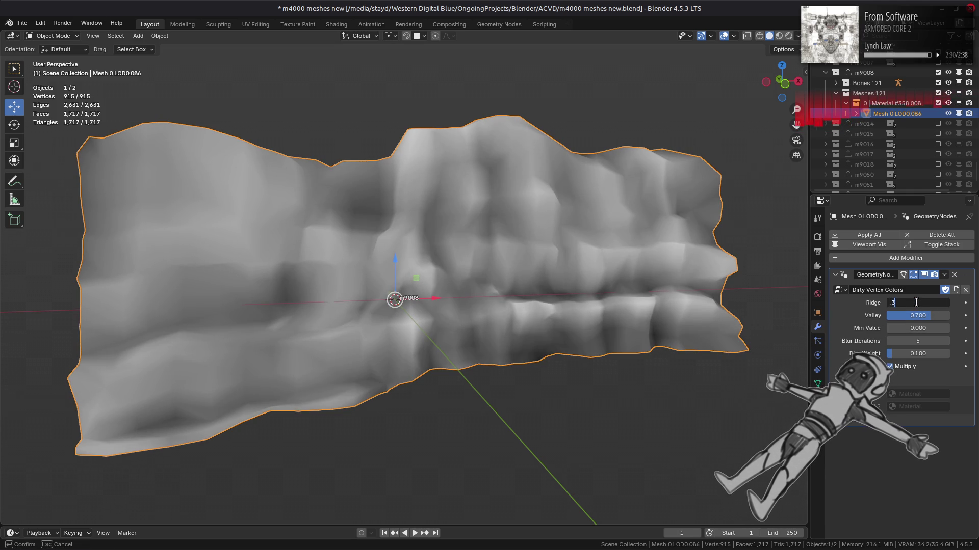
key(Return)
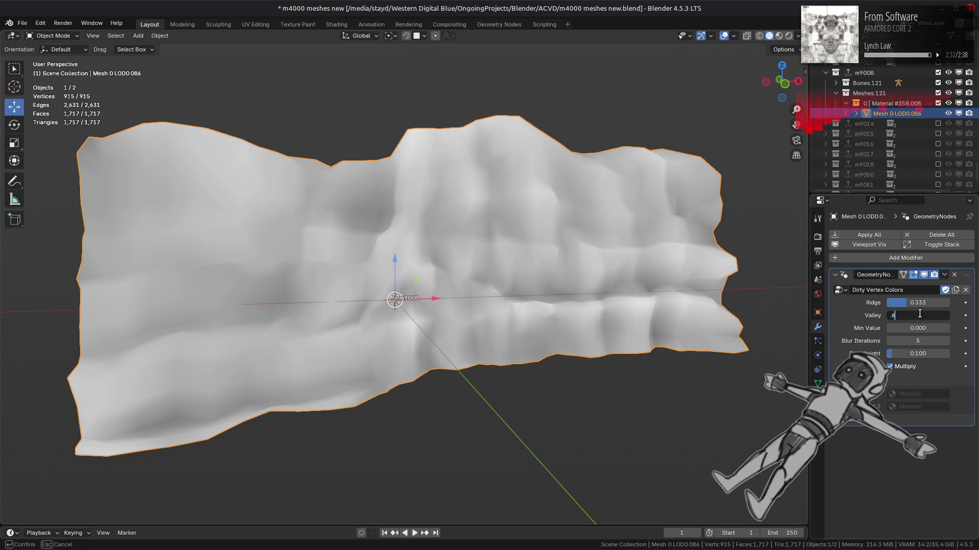
key(Return)
mouse_move(713, 246)
middle_down()
mouse_move(651, 241)
mouse_move(792, 236)
middle_up()
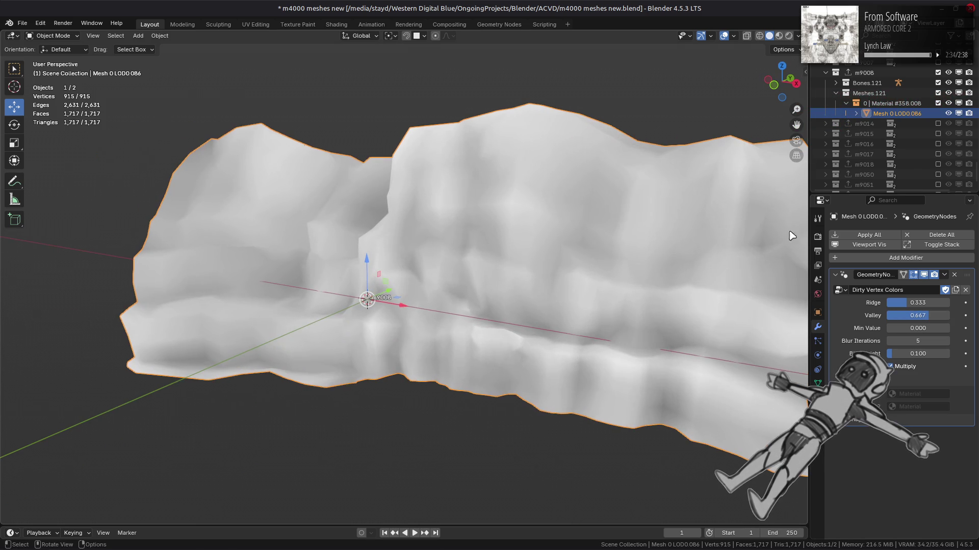
click(778, 35)
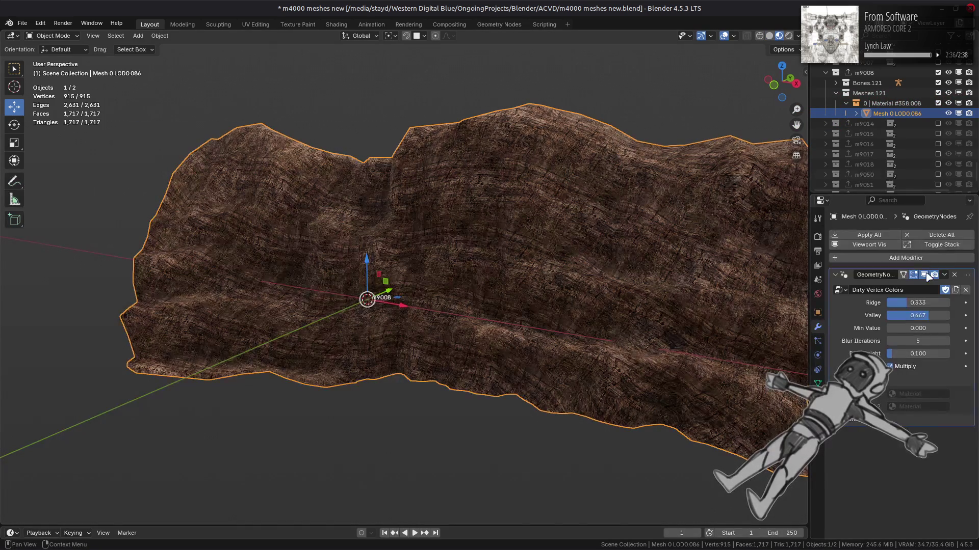
Compare the modifier on and off, then try Blur Iterations 0 with Ridge 0 and Valley 1.000
click(924, 274)
click(925, 275)
click(926, 275)
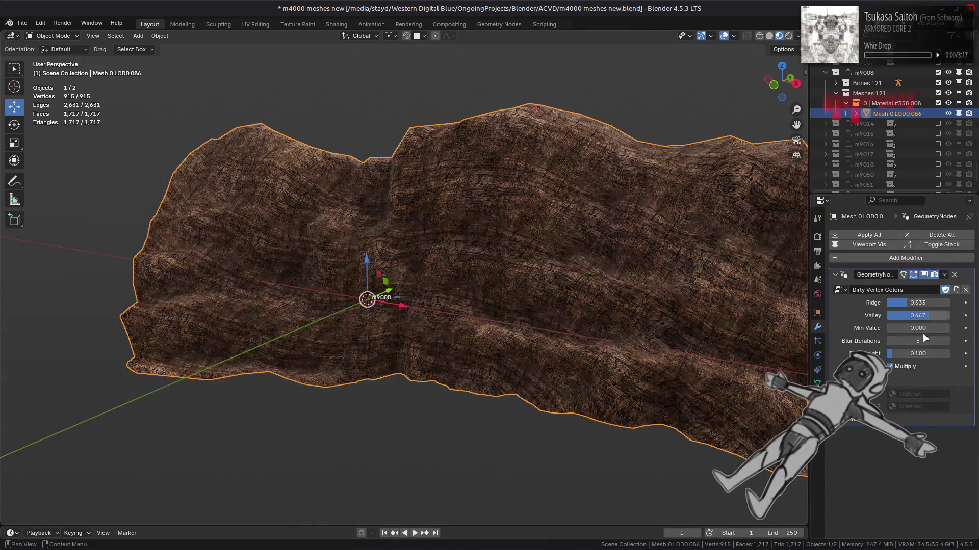
drag(947, 346, 902, 346)
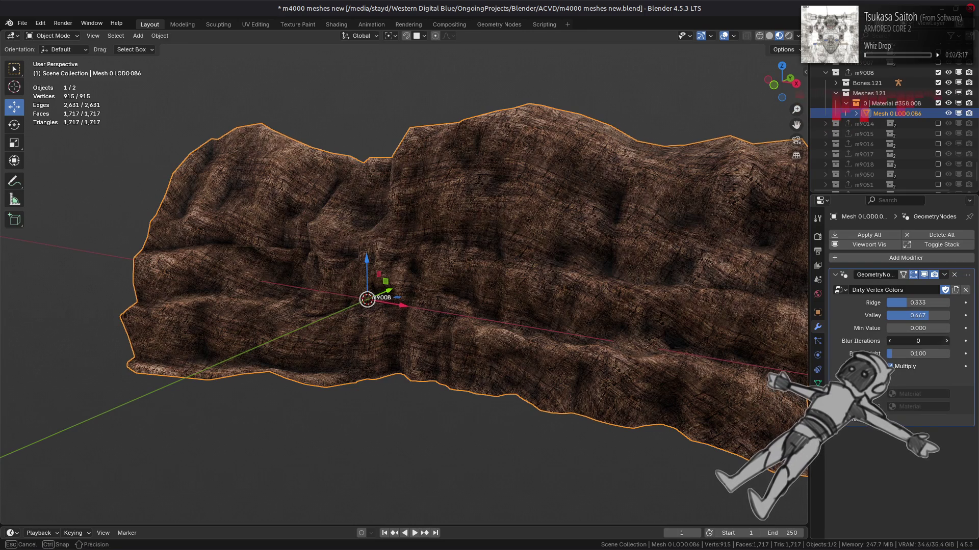
middle_drag(655, 306, 581, 305)
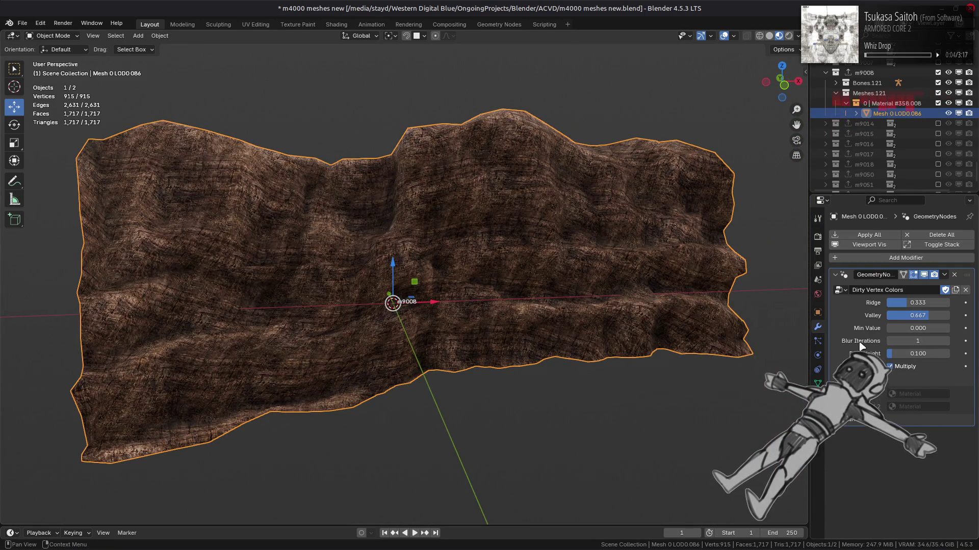
click(891, 341)
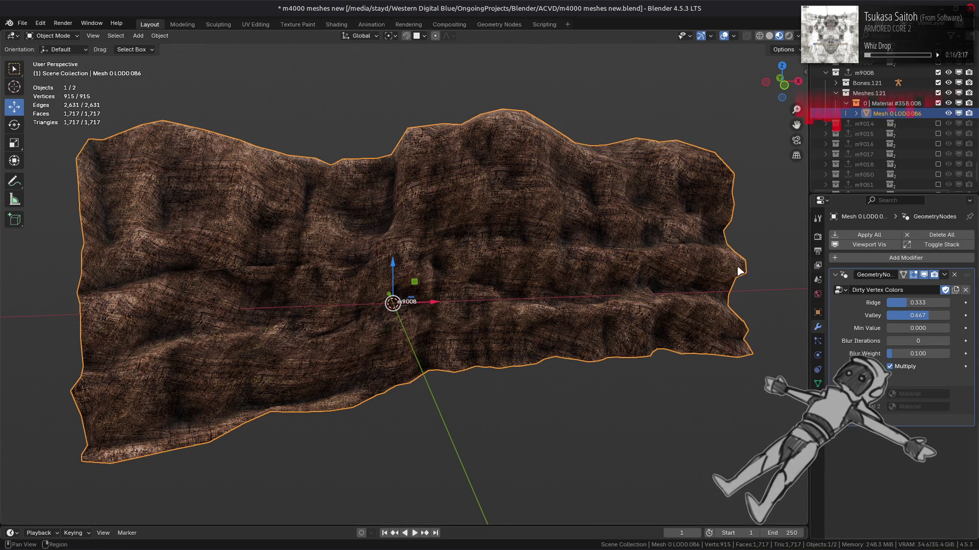
drag(924, 306, 887, 306)
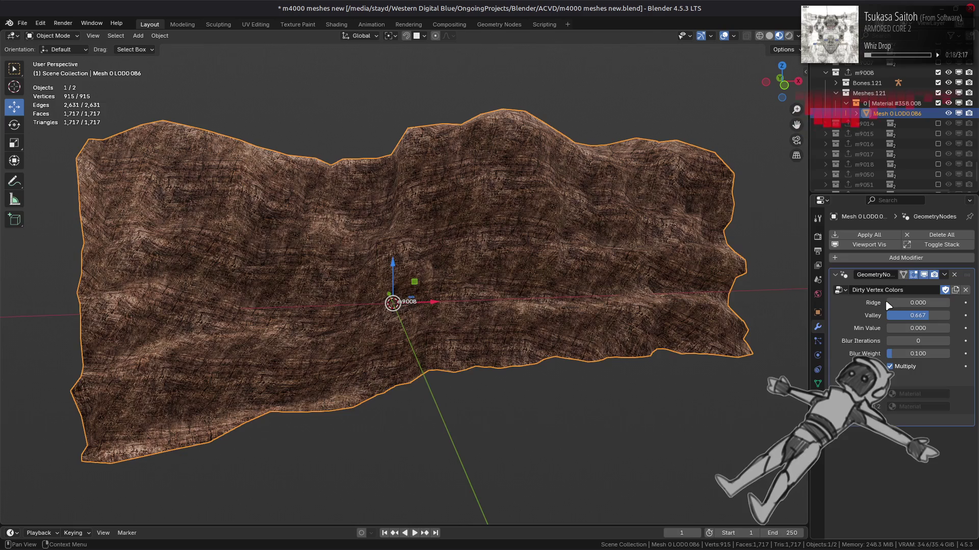
click(921, 314)
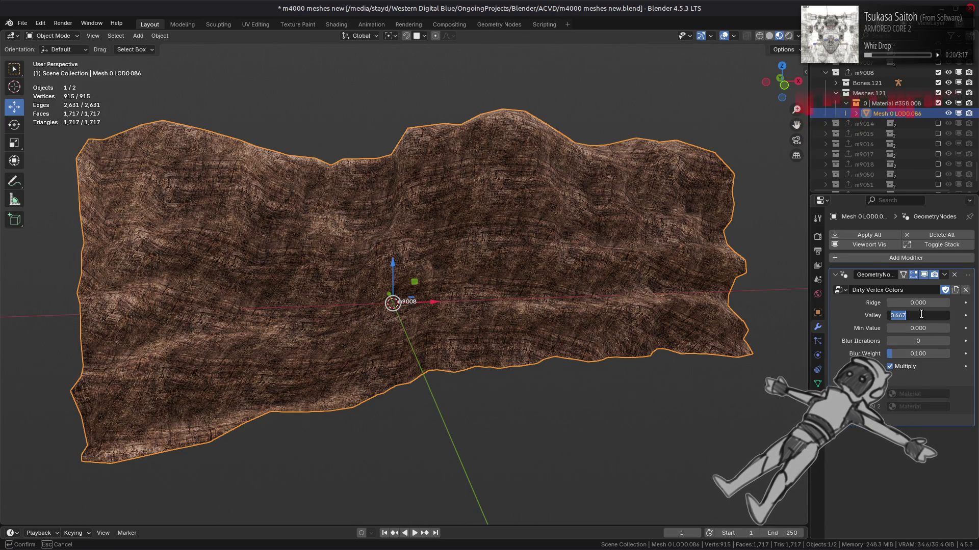
text(1)
key(Return)
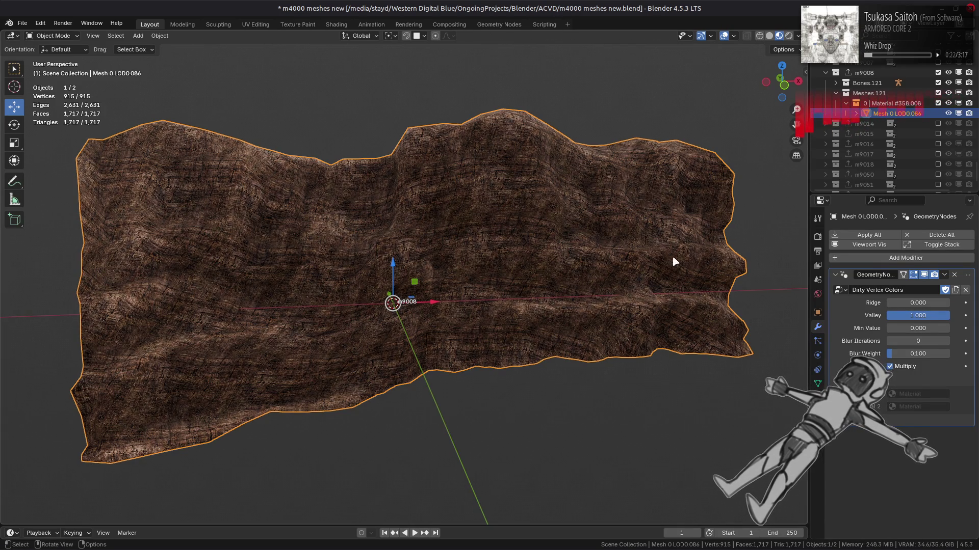
Try Ridge 0.25 and Valley 0.750 with Blur Iterations 1, comparing solid and material shading
drag(922, 306, 922, 306)
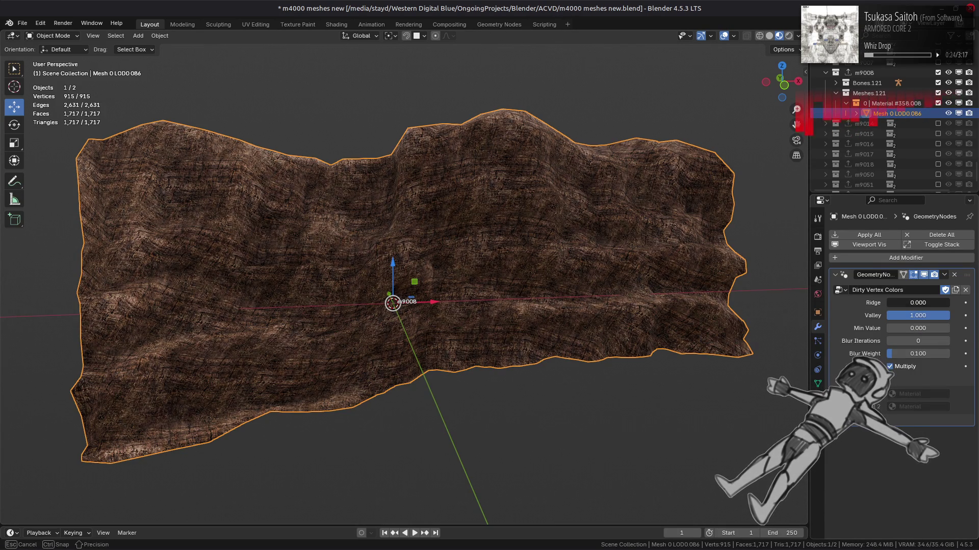
text(0.25)
key(Return)
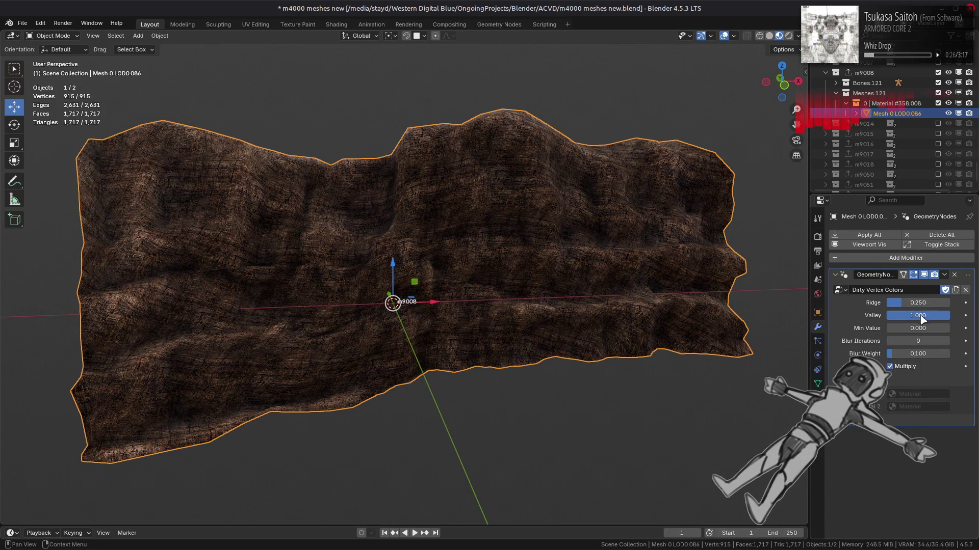
click(921, 318)
key(BackSpace)
key(Return)
mouse_move(646, 300)
middle_down()
mouse_move(604, 297)
mouse_move(623, 262)
middle_up()
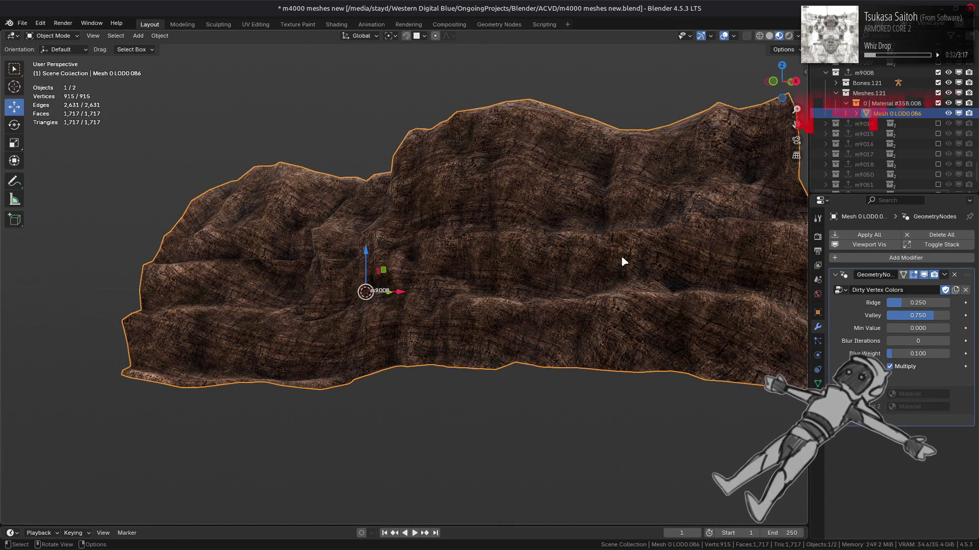
key(z)
middle_drag(621, 262, 645, 201)
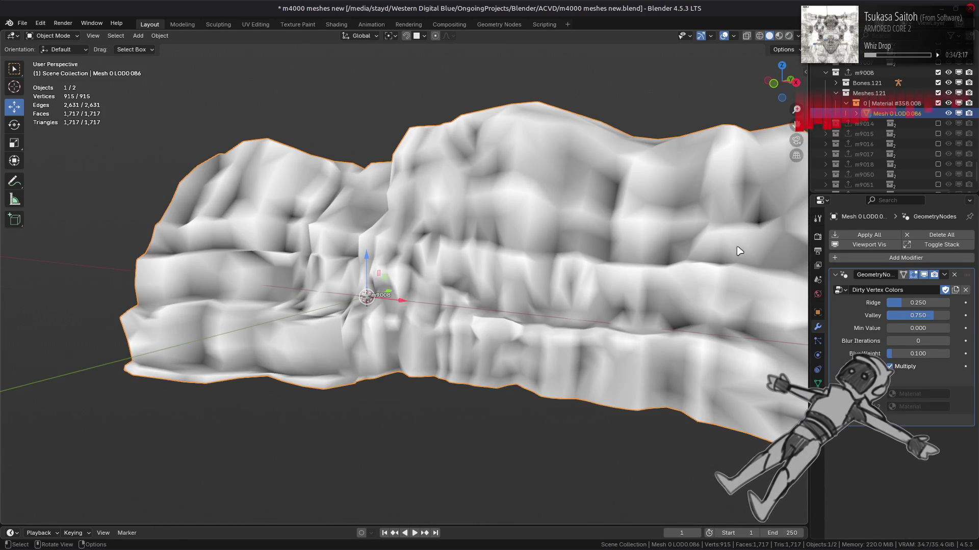
click(939, 337)
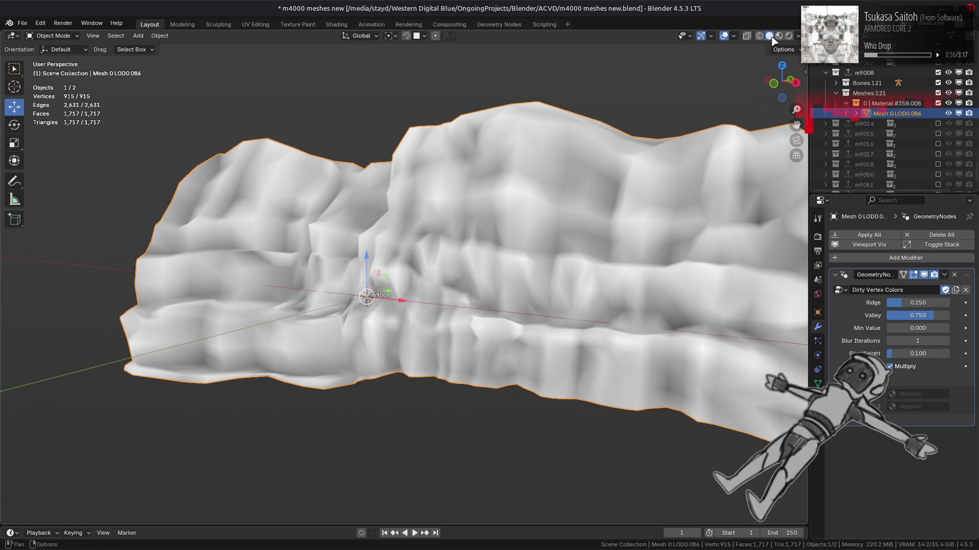
click(780, 36)
middle_drag(753, 203, 747, 226)
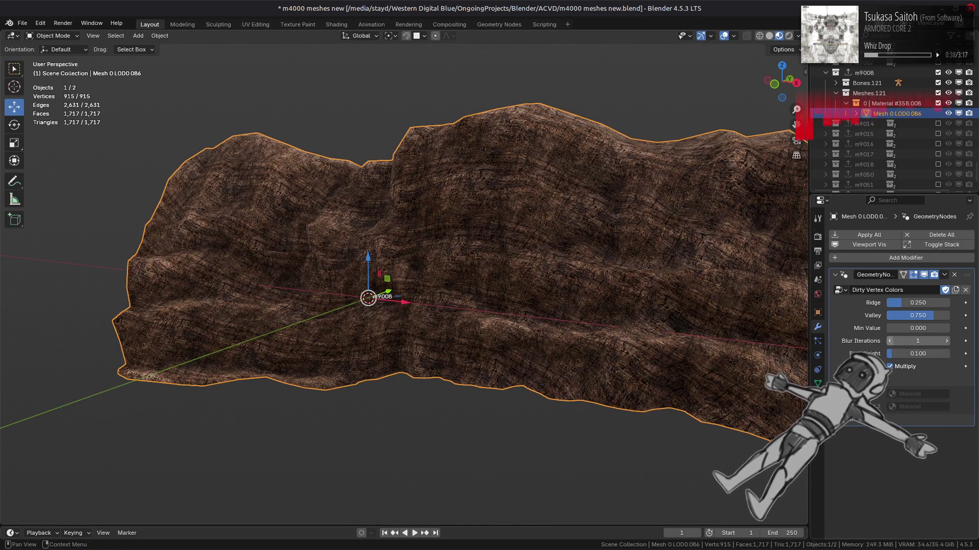
Settle Ridge at 0.375 and Valley at 0.625, checking against the unmodified mesh
key(ctrl+z)
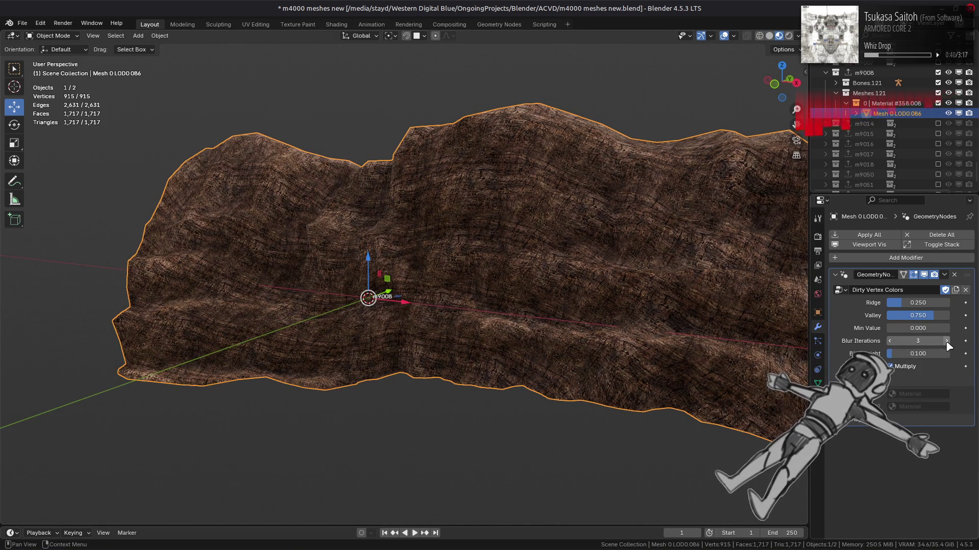
text(0.5)
key(Return)
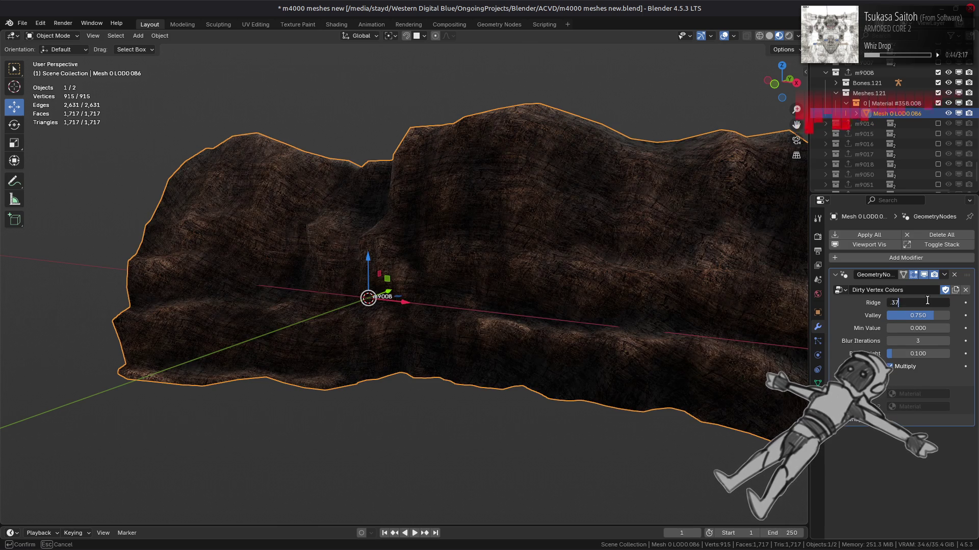
text(5)
key(Return)
click(922, 316)
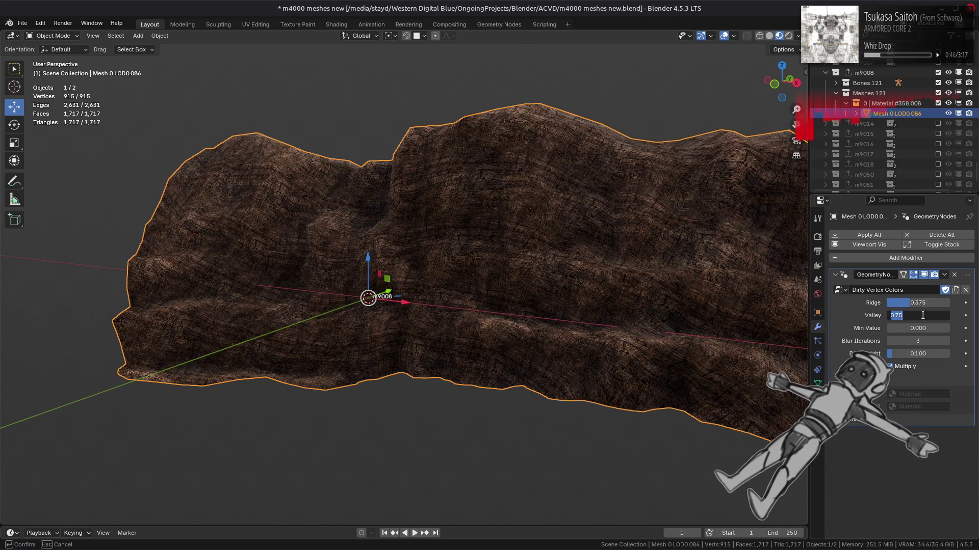
text(425)
key(Return)
middle_drag(681, 284, 697, 286)
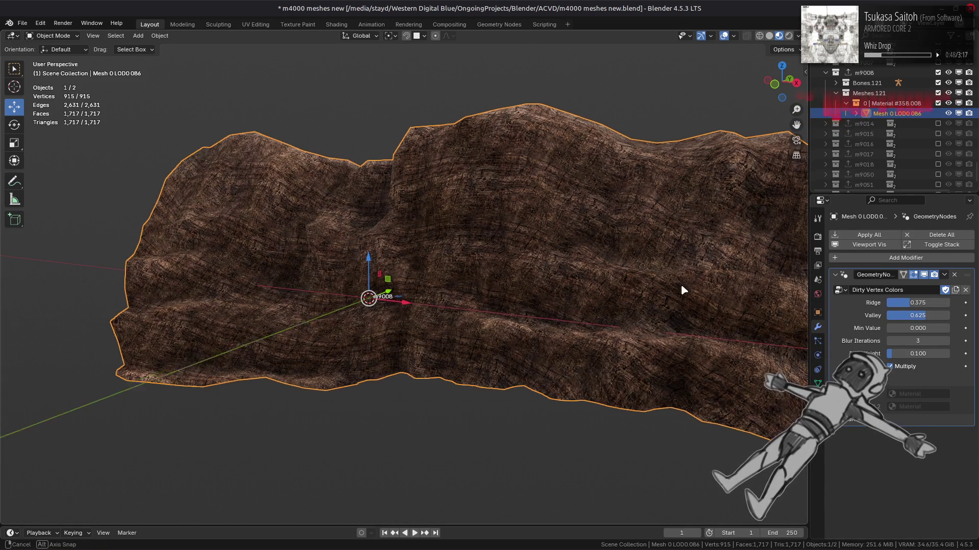
click(924, 276)
click(924, 276)
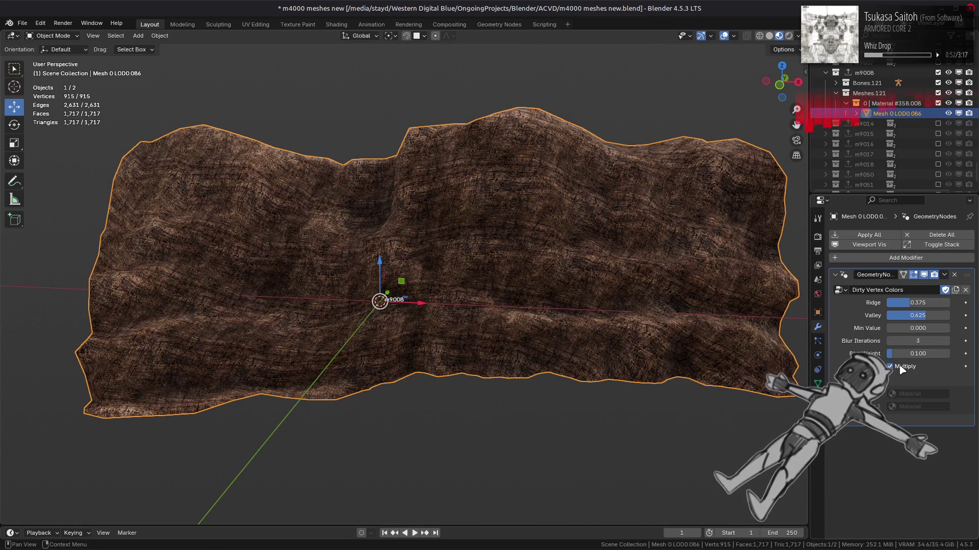
Step Blur Iterations between 0 and 2, ending at 2 with the rock shown textured
mouse_move(917, 342)
mouse_down()
mouse_move(894, 341)
mouse_move(949, 346)
mouse_up()
click(948, 345)
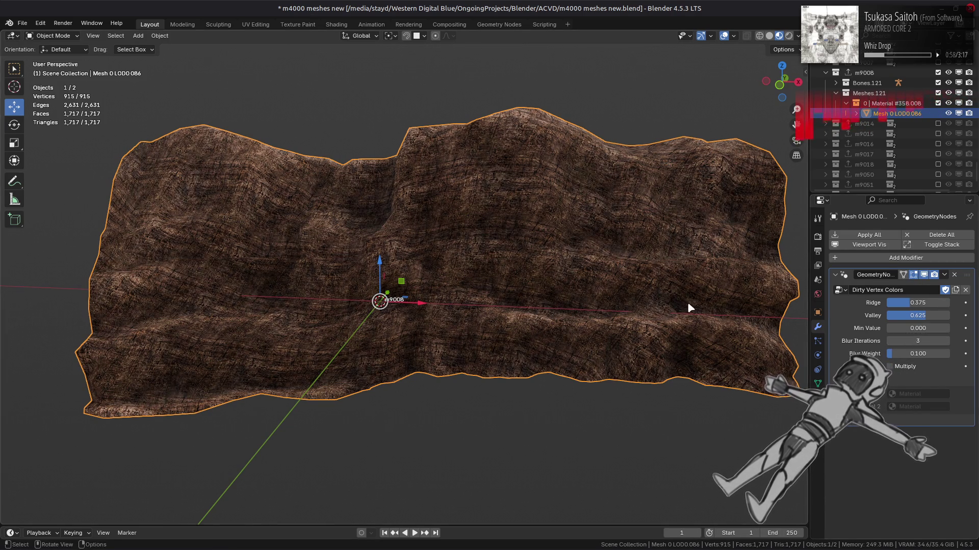
middle_drag(690, 306, 841, 346)
click(894, 341)
text(0)
key(Return)
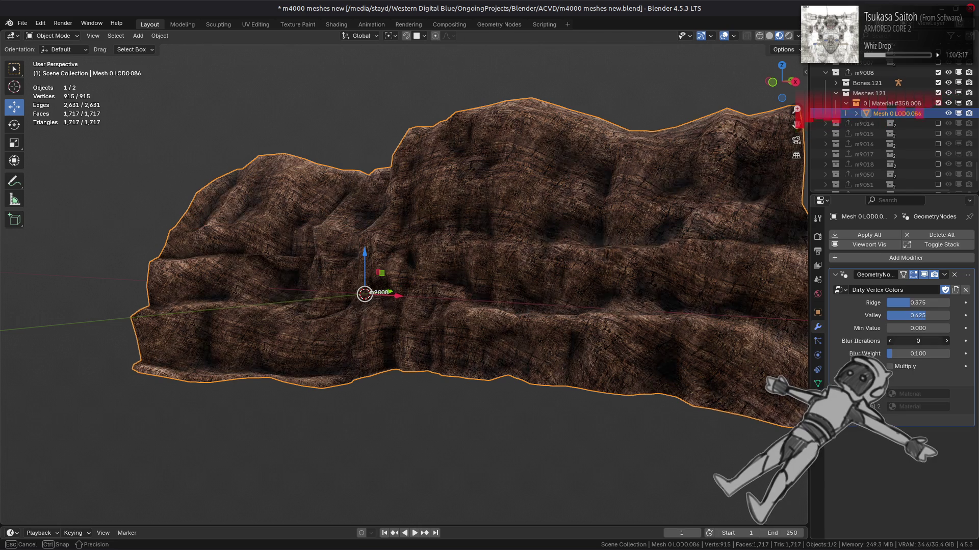
click(948, 345)
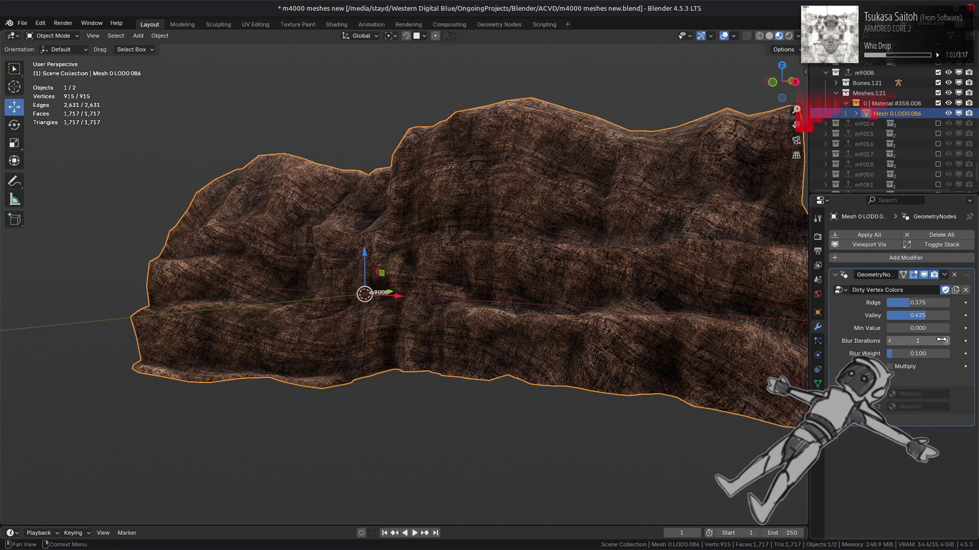
click(768, 36)
click(890, 341)
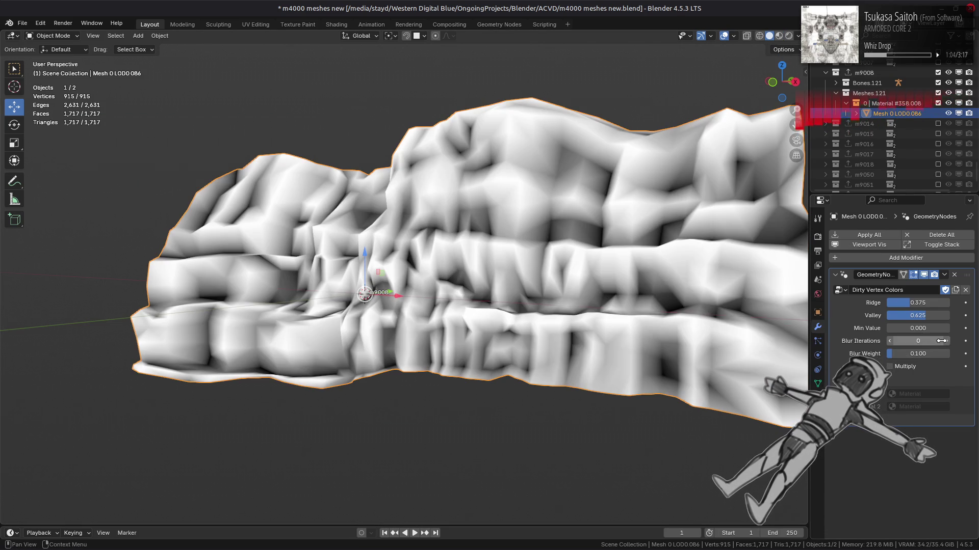
click(947, 341)
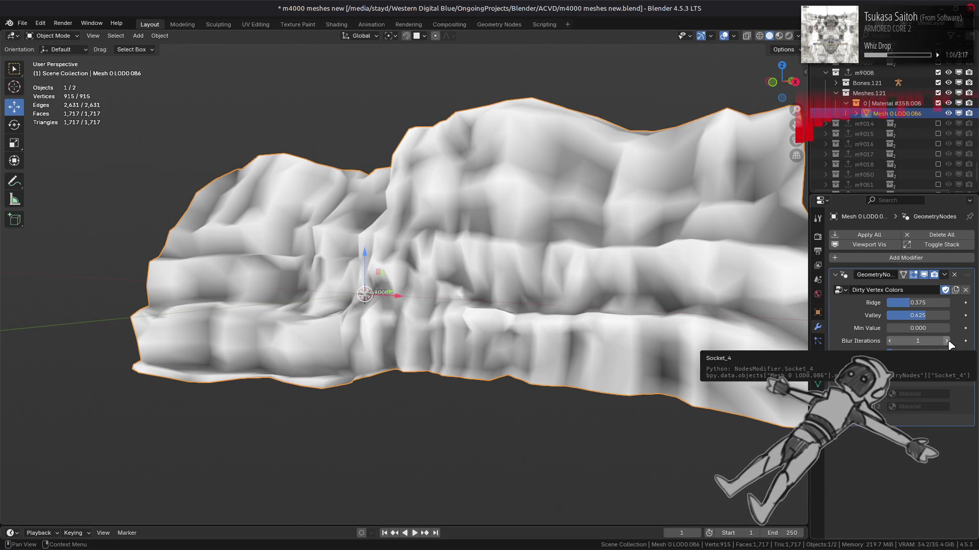
click(948, 341)
click(779, 36)
mouse_move(541, 186)
middle_down()
mouse_move(664, 200)
mouse_move(594, 201)
middle_up()
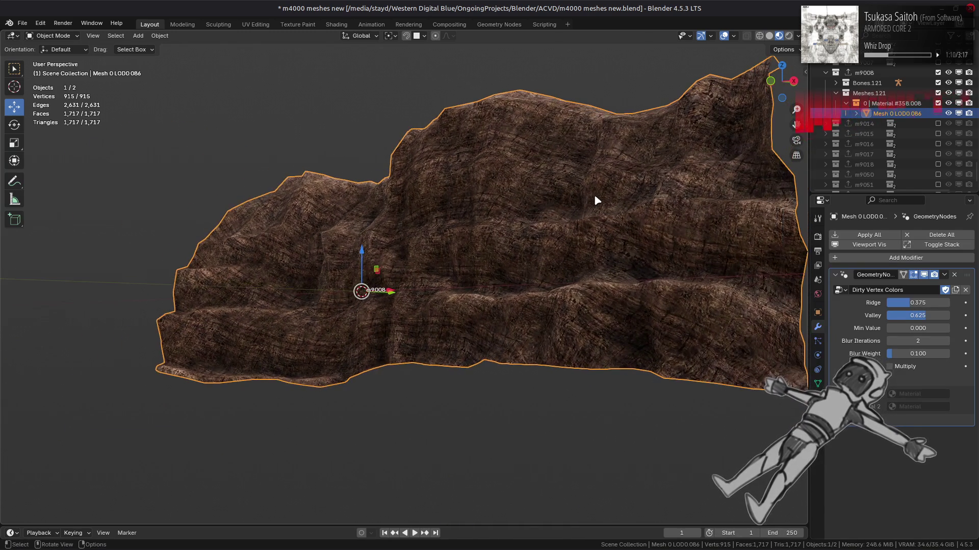
Hide Dirty Vertex Colors and add an AO Gen geometry-nodes modifier above it
click(924, 276)
click(899, 260)
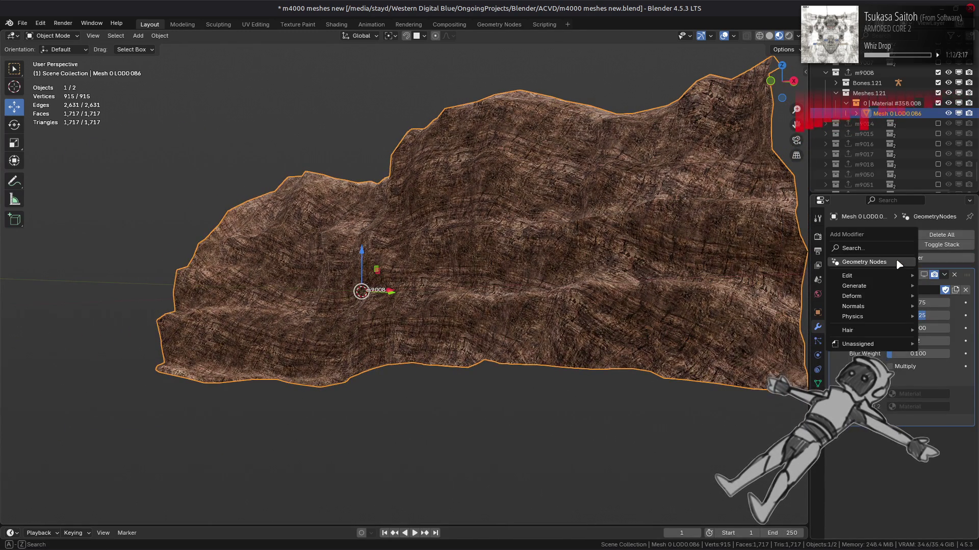
click(864, 262)
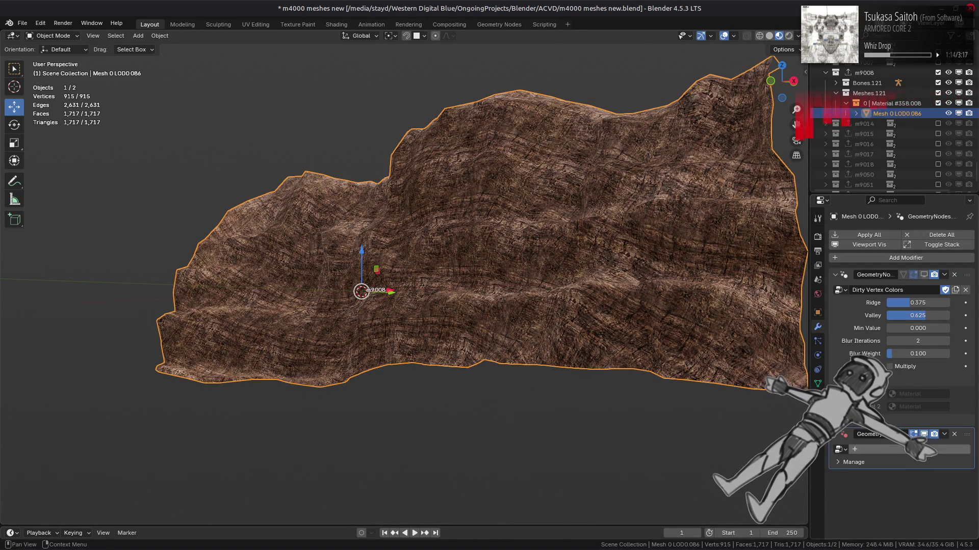
drag(968, 439, 947, 250)
click(838, 290)
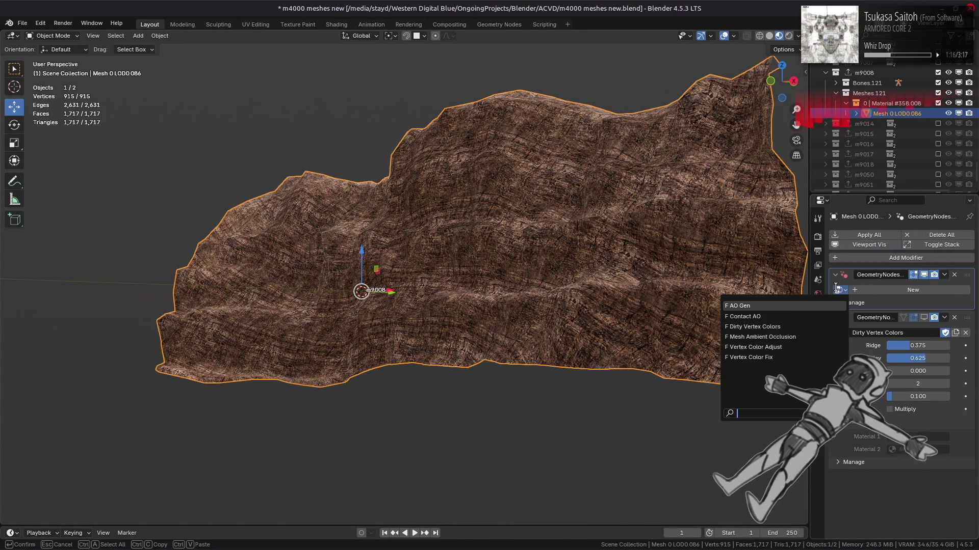
click(807, 303)
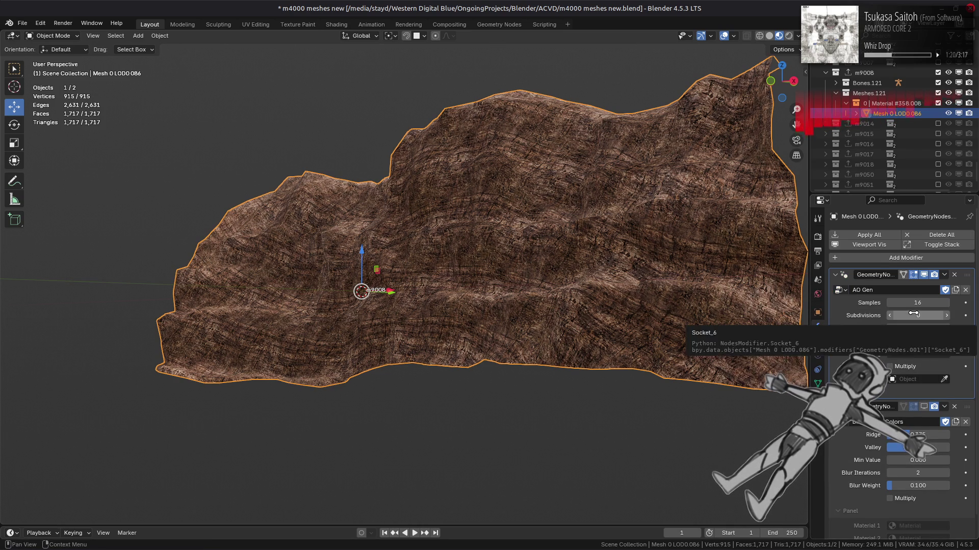
Set AO Gen's Outer Dist to 128 m and view the cave in solid shading
click(915, 329)
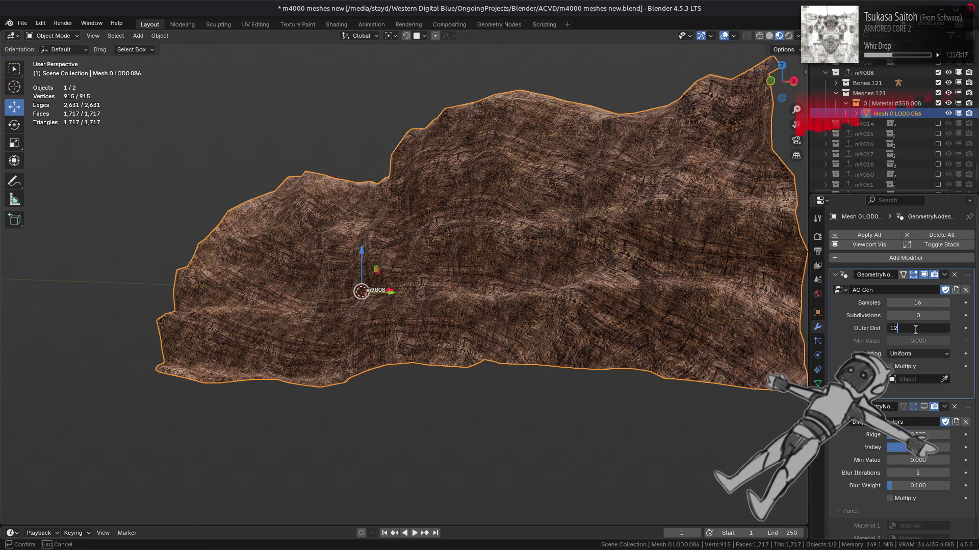
key(Return)
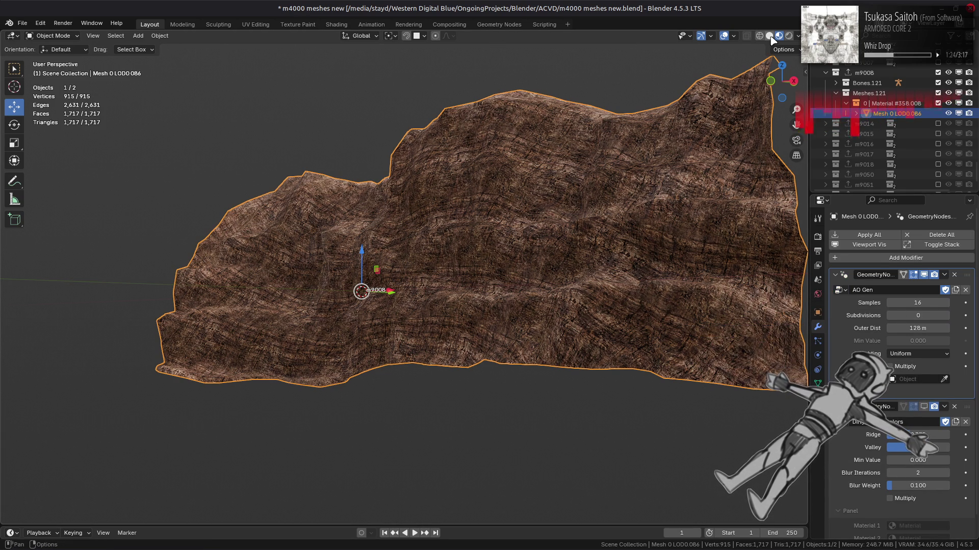
click(770, 37)
mouse_move(640, 192)
middle_down()
mouse_move(699, 234)
mouse_move(695, 286)
middle_up()
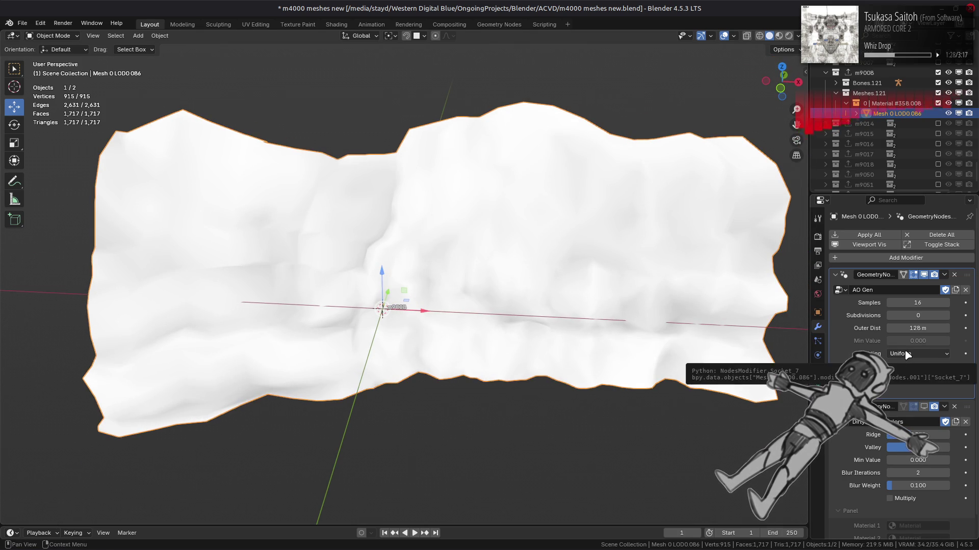
Compare AO Gen on and off, then set Samples 2 and Subdivisions 4
click(925, 275)
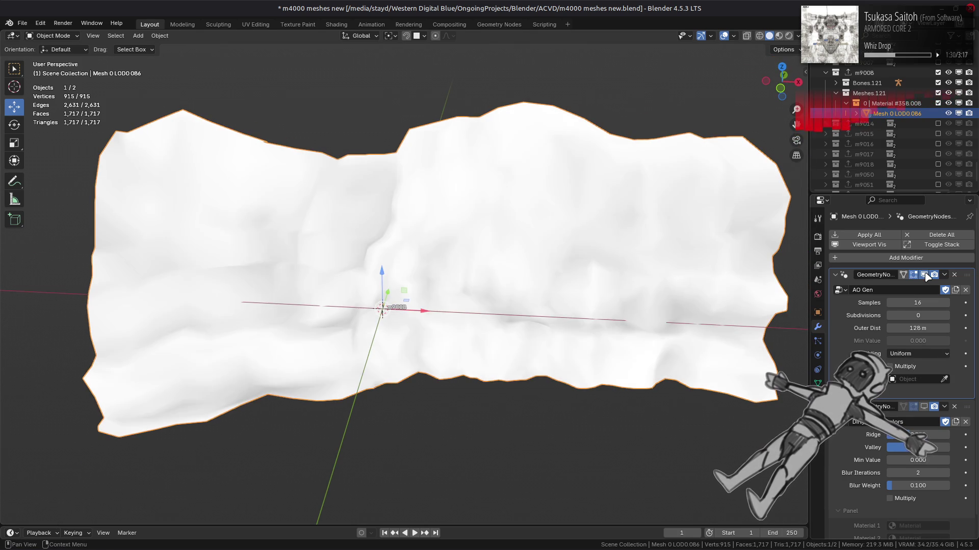
click(925, 274)
click(924, 275)
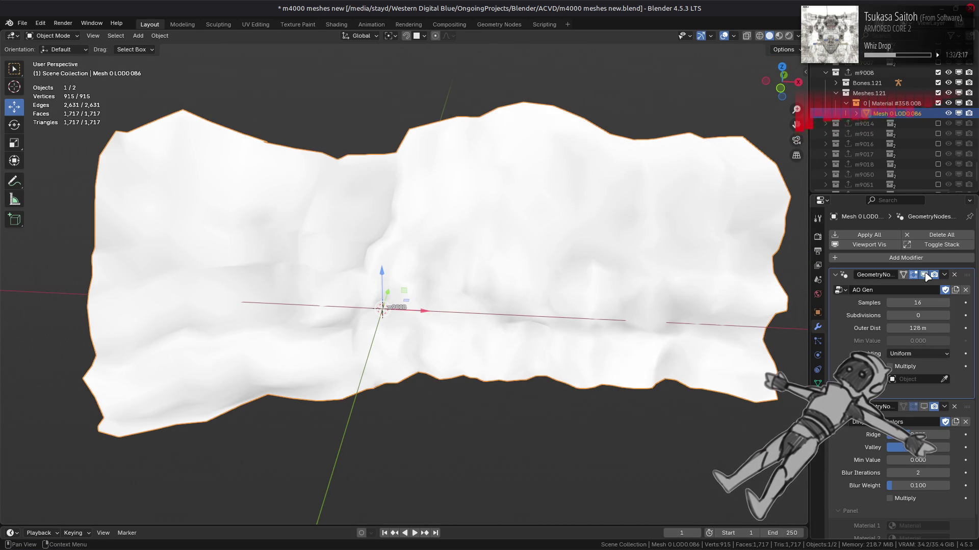
click(917, 302)
text(2)
key(Return)
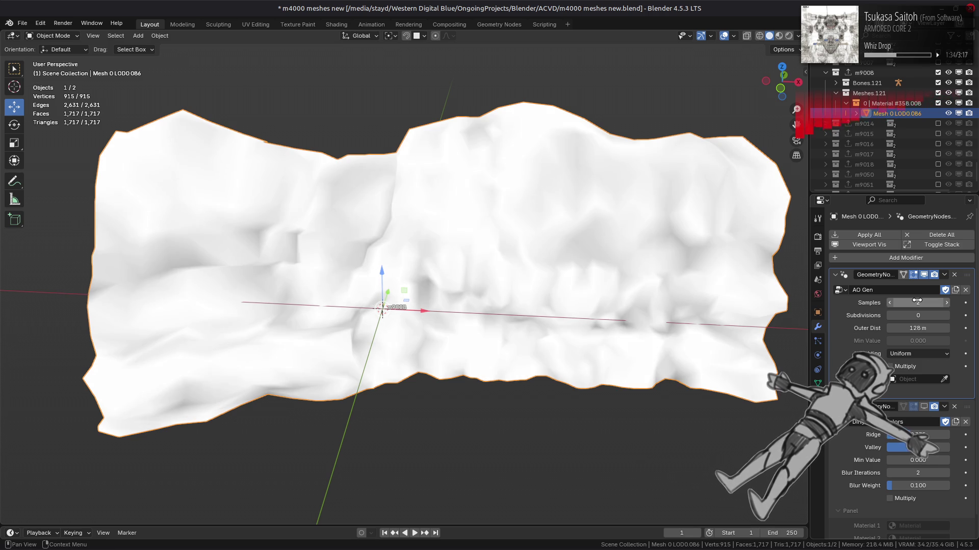
click(947, 316)
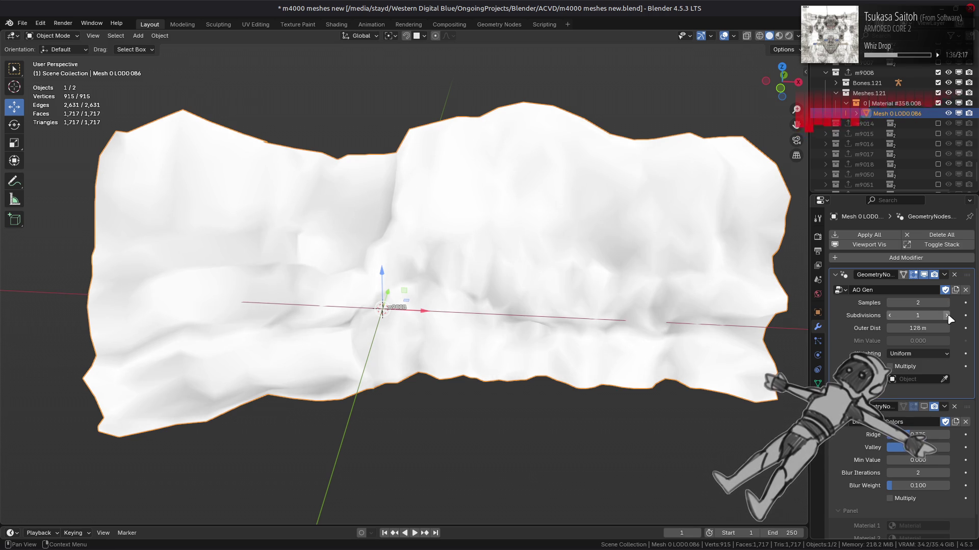
click(947, 316)
click(948, 316)
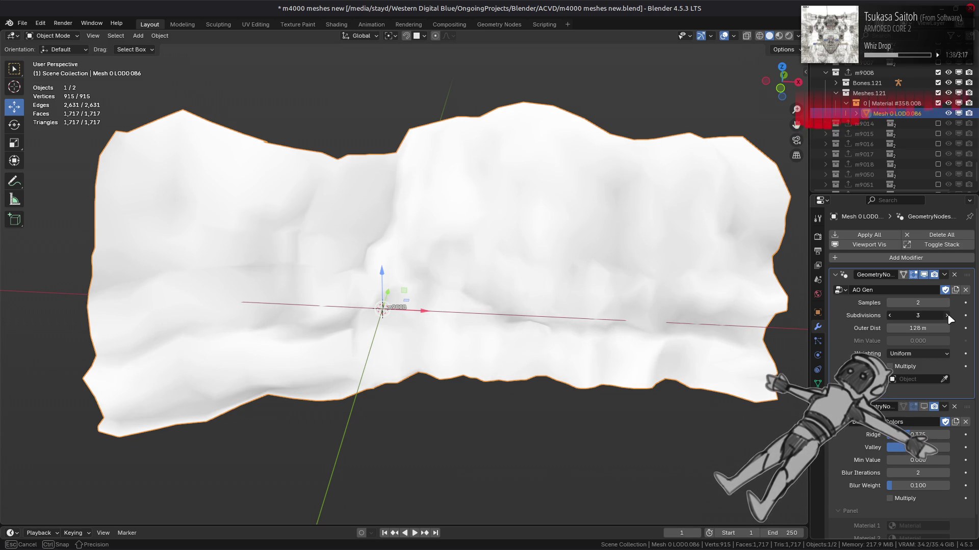
click(947, 316)
mouse_move(769, 324)
middle_down()
mouse_move(801, 300)
mouse_move(797, 311)
middle_up()
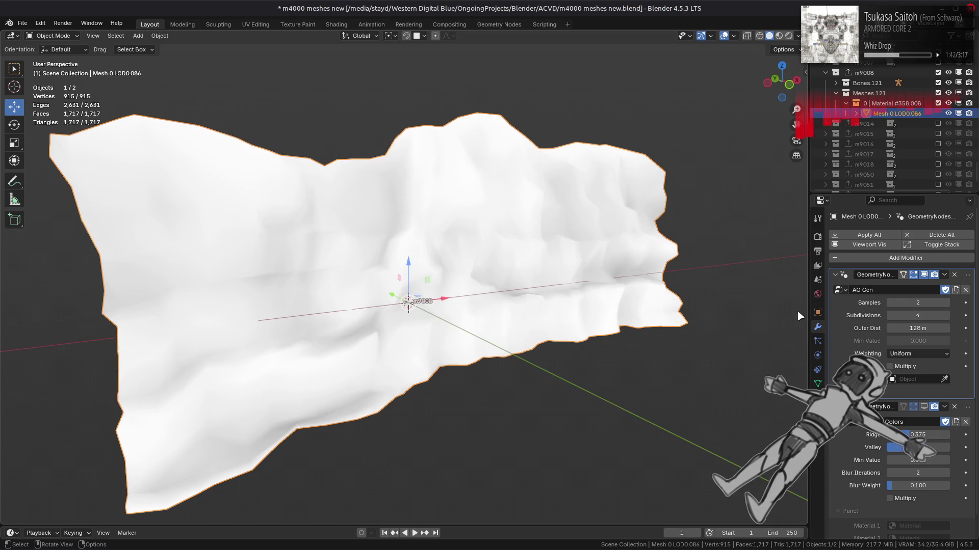
Try Area and Inv Area weighting, return to Uniform, and set Samples back to 16
click(917, 353)
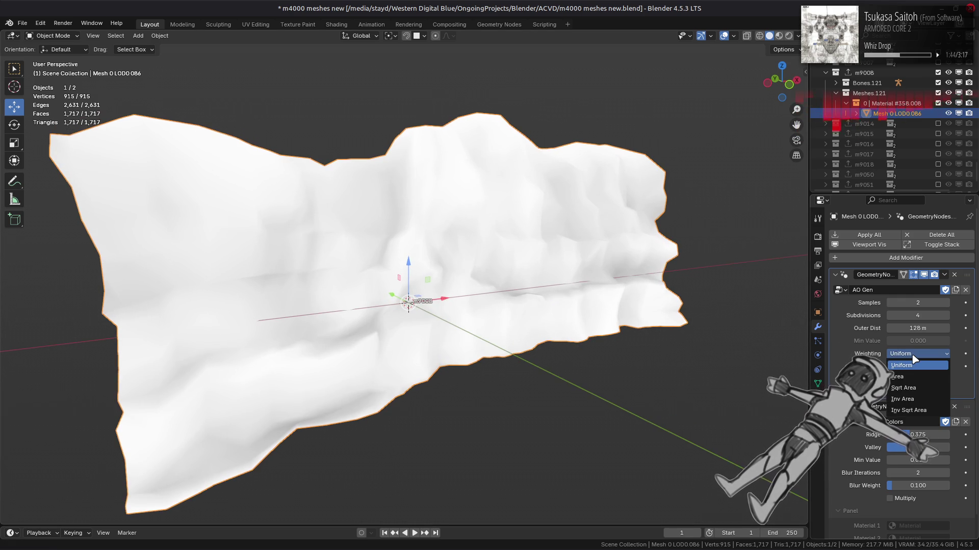
click(909, 377)
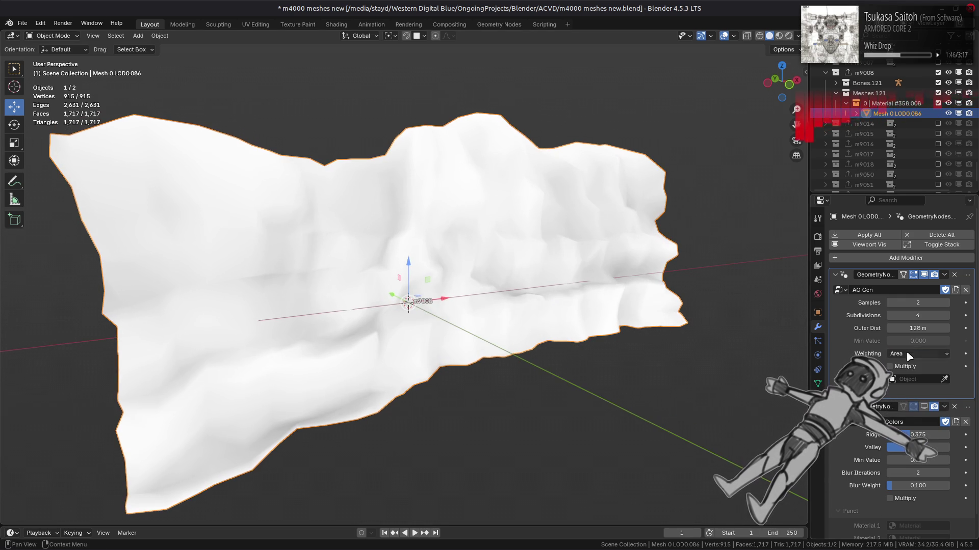
click(913, 355)
click(905, 399)
click(909, 353)
click(905, 366)
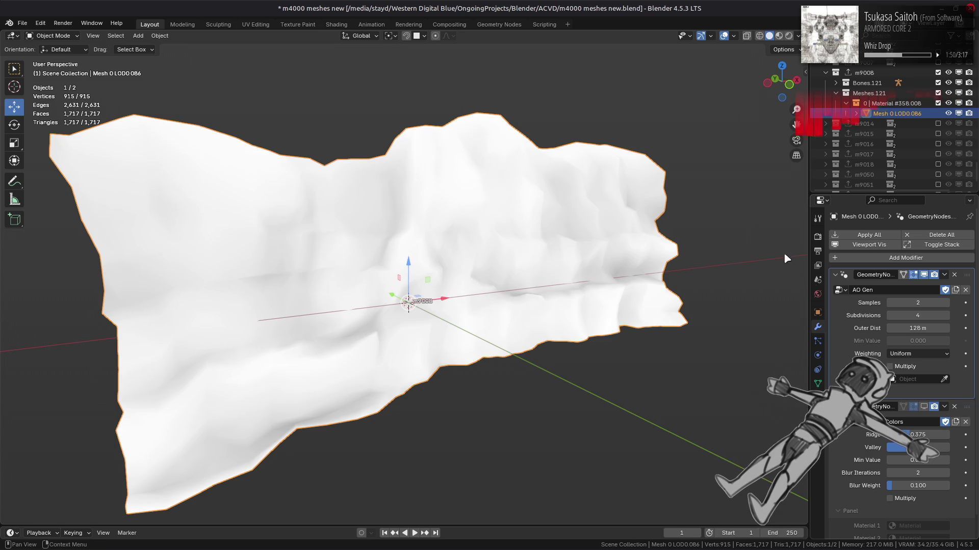
click(924, 275)
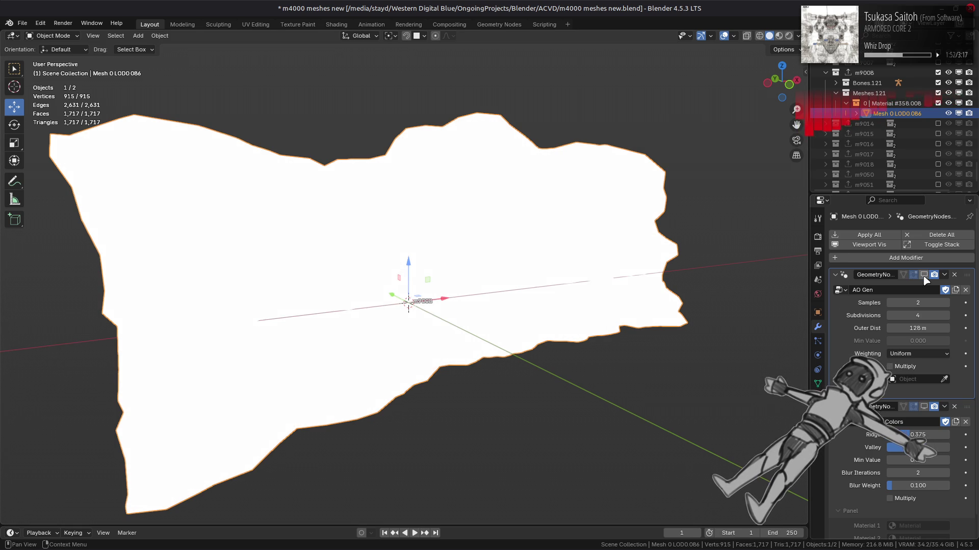
click(924, 276)
click(924, 299)
text(16)
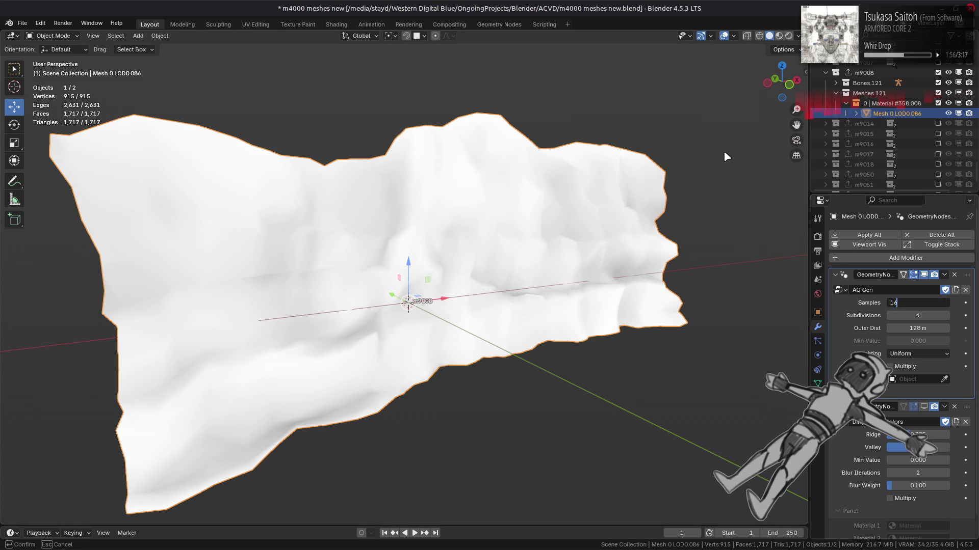
key(Return)
Toggle AO Gen's viewport display on and off in material preview to compare shading
click(779, 36)
middle_drag(582, 252, 645, 227)
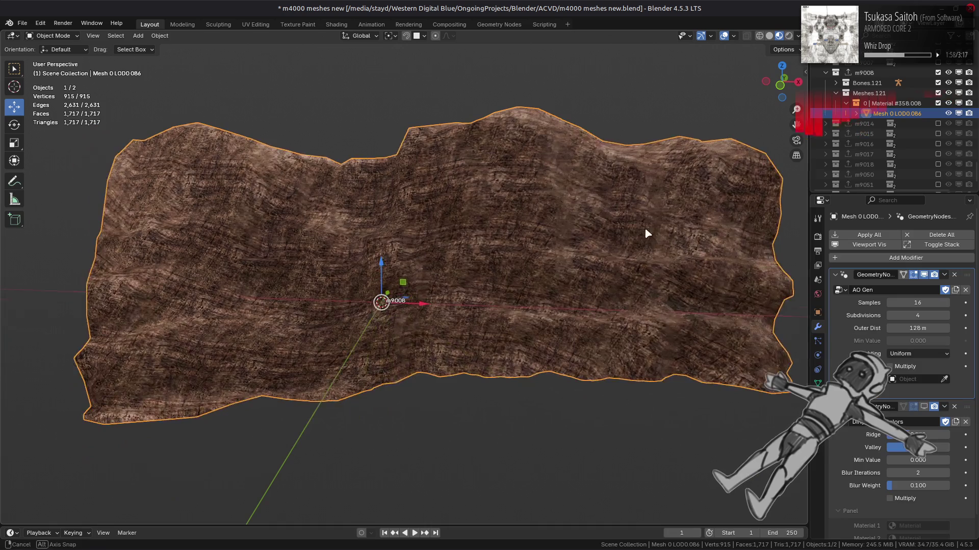
click(924, 276)
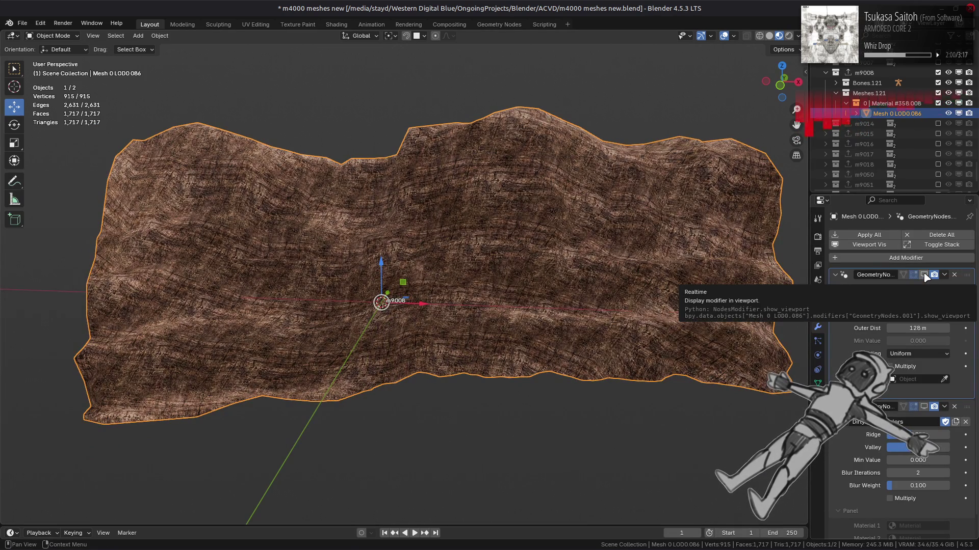
click(925, 275)
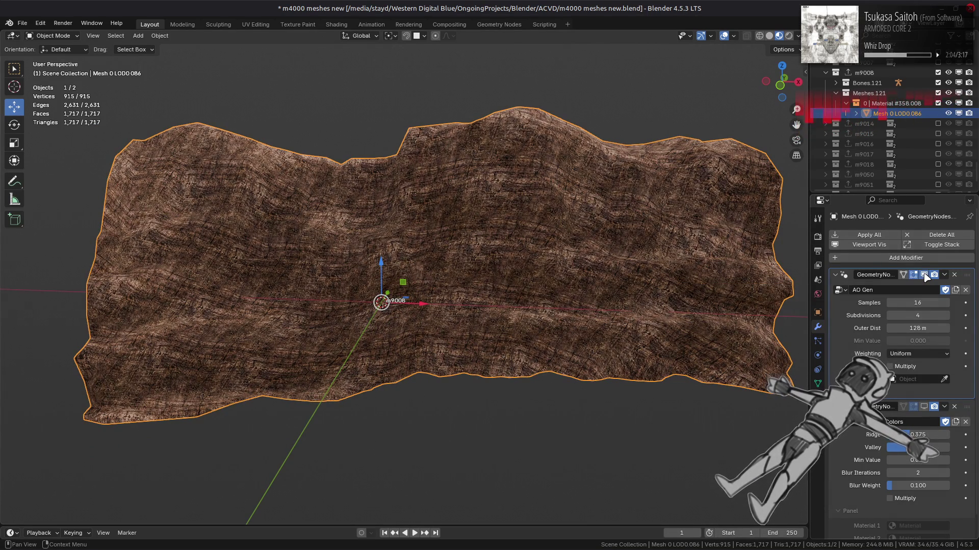
click(924, 275)
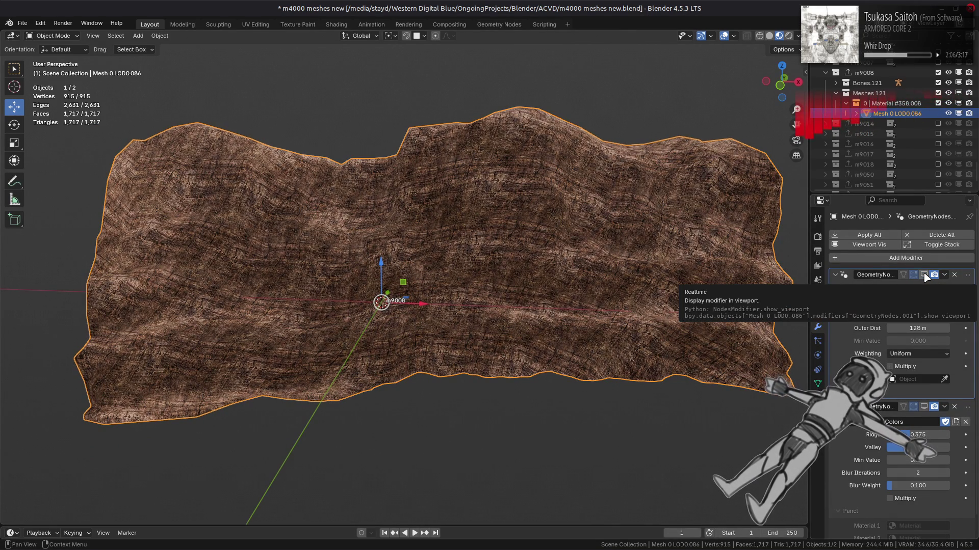
click(925, 275)
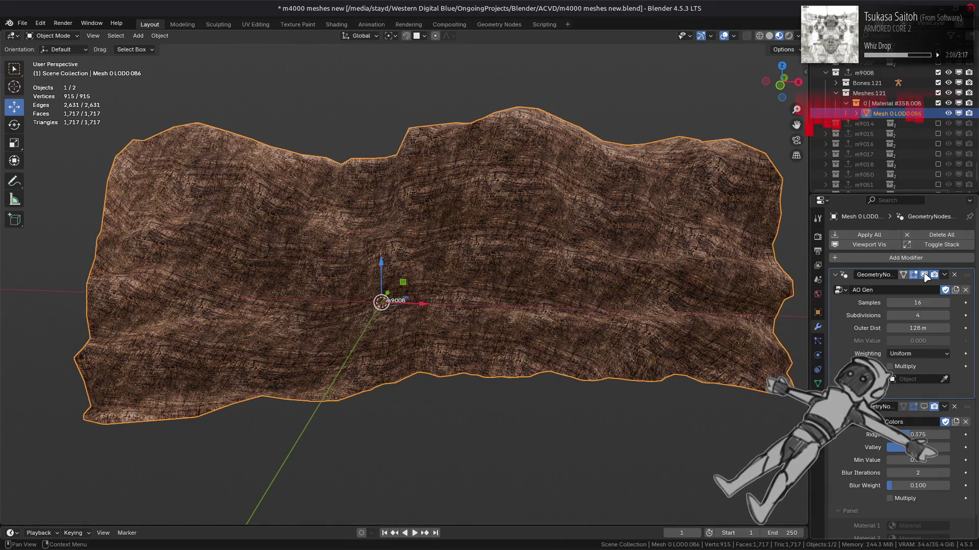
click(925, 275)
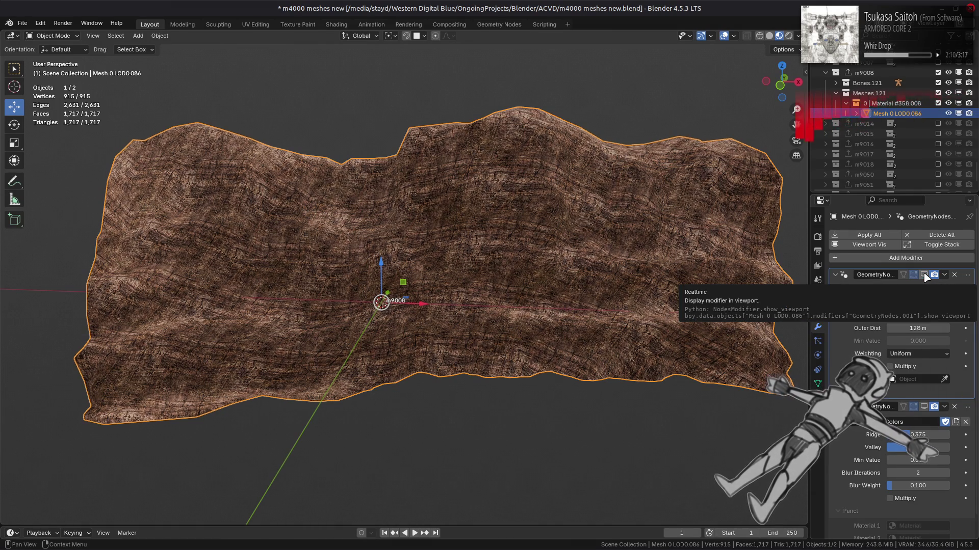
middle_drag(507, 234, 787, 40)
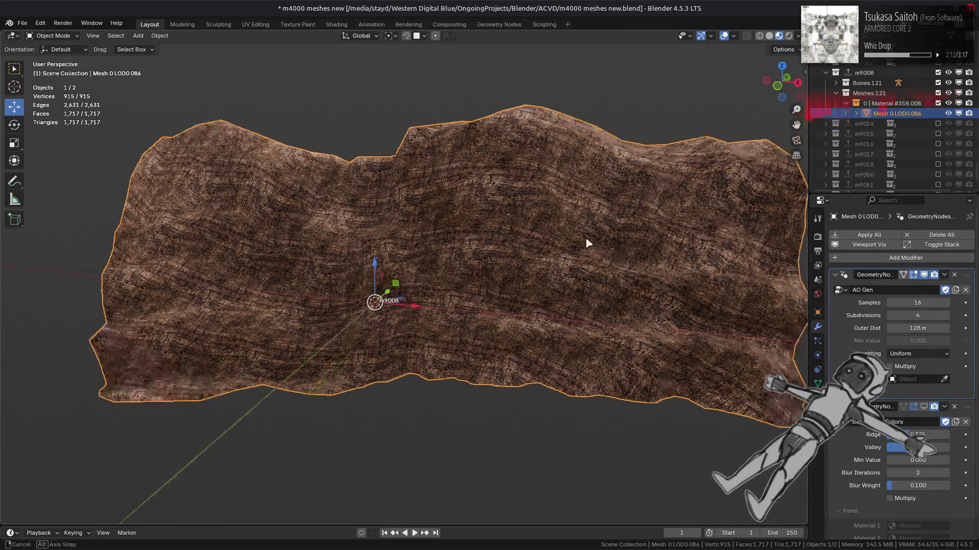
Repeat the AO Gen on/off comparison in solid shading, leaving it shown
click(770, 36)
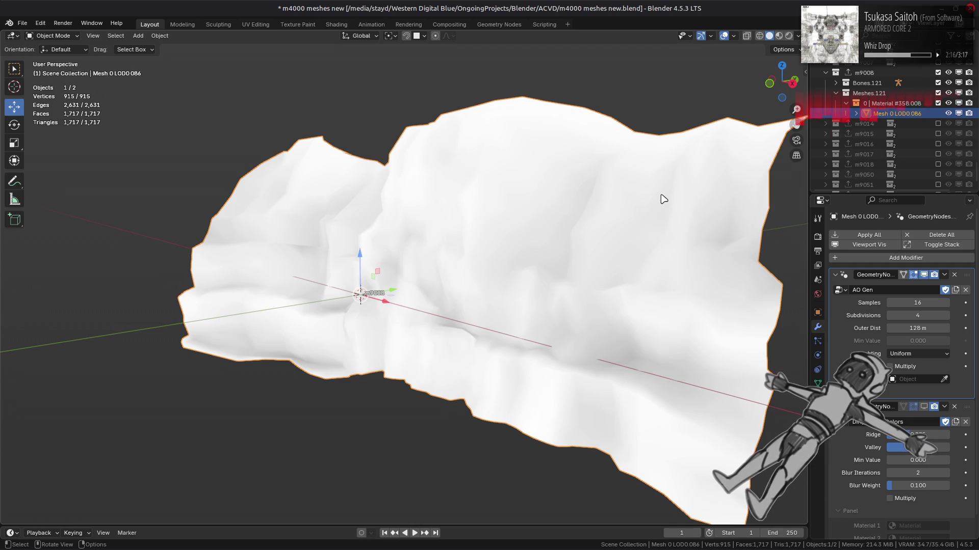
middle_drag(663, 200, 620, 257)
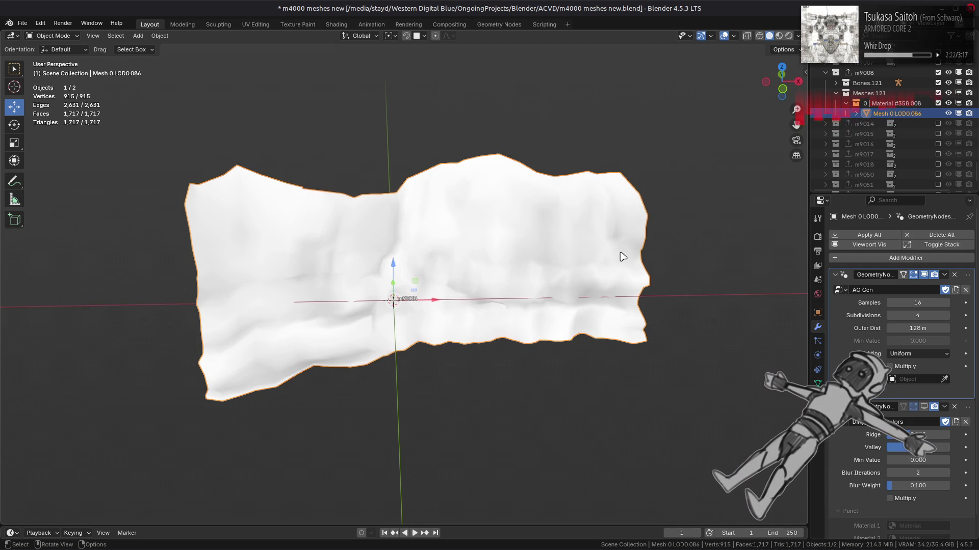
scroll(726, 281, up, 2)
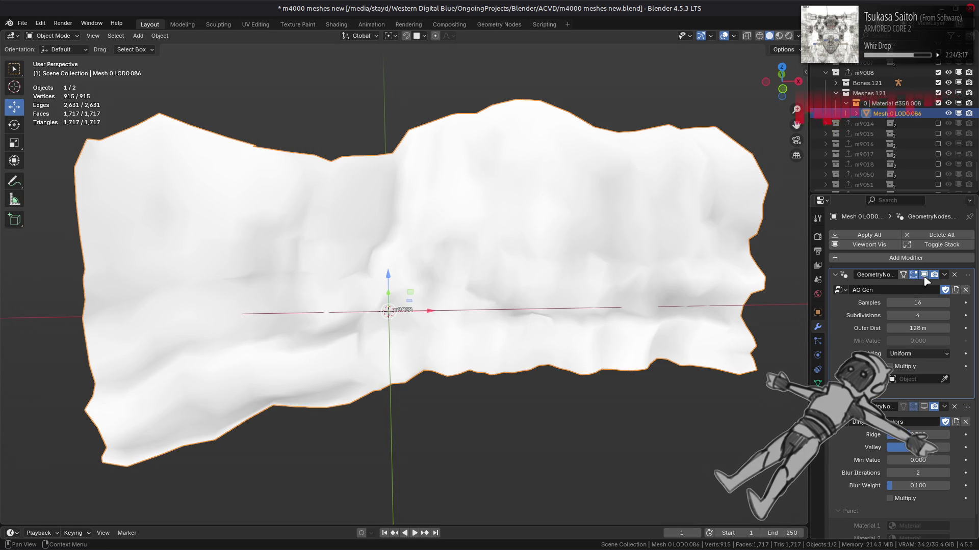
click(924, 278)
click(925, 277)
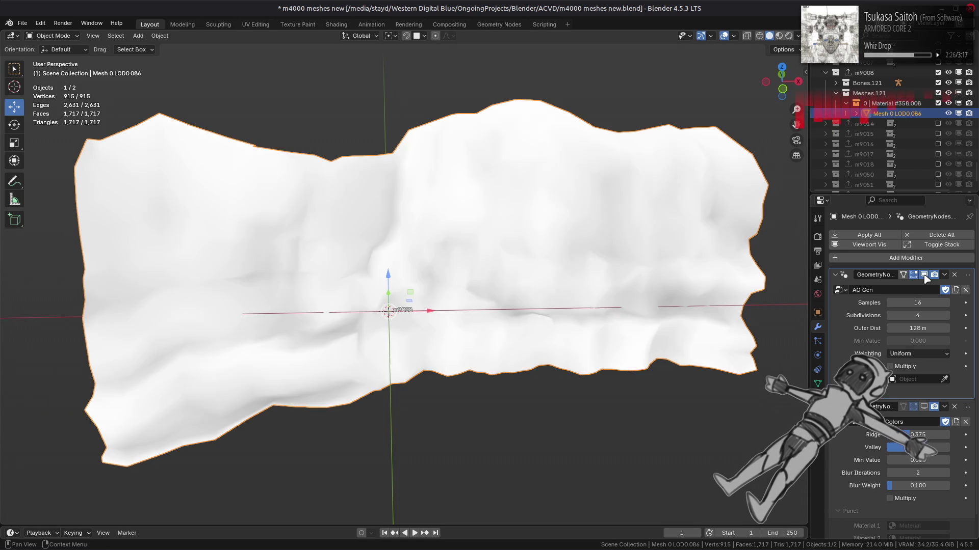
click(924, 277)
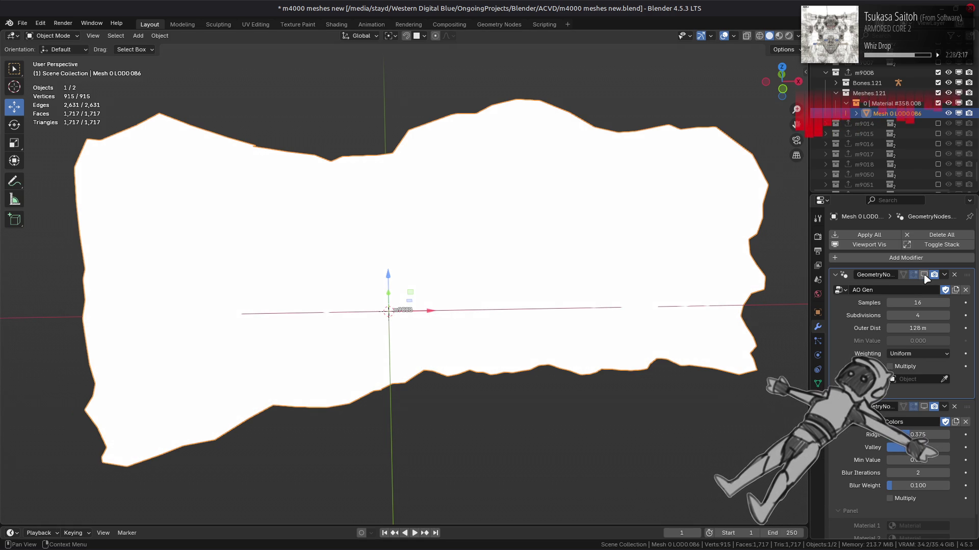
click(925, 277)
click(925, 277)
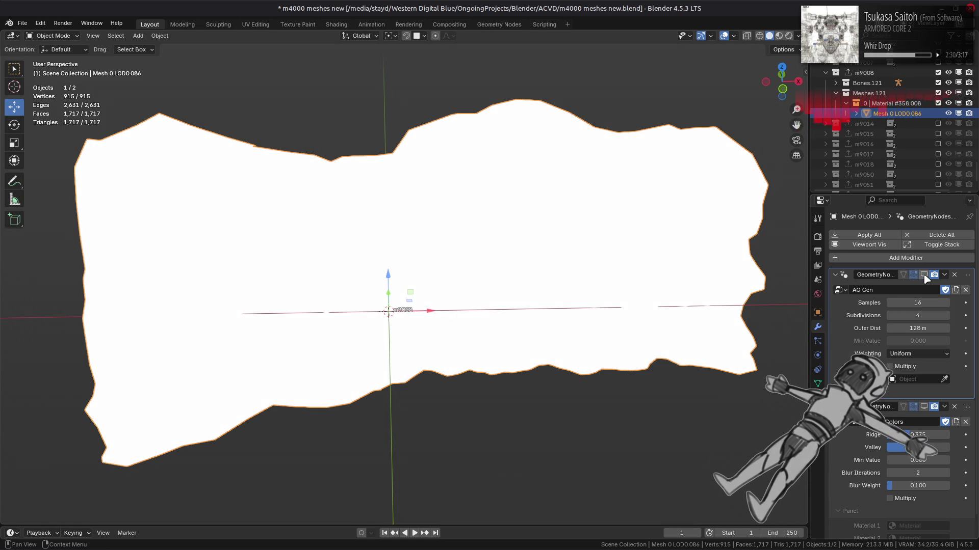
click(925, 277)
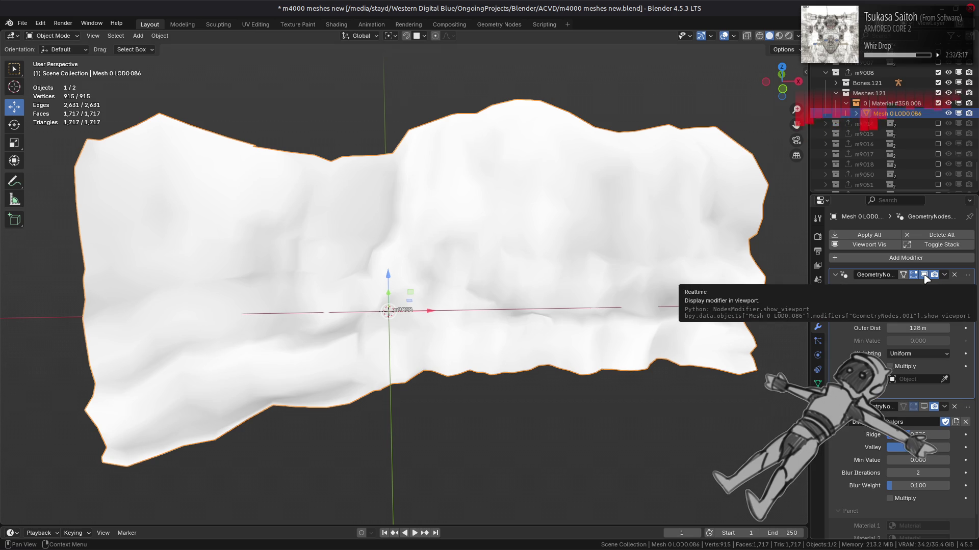
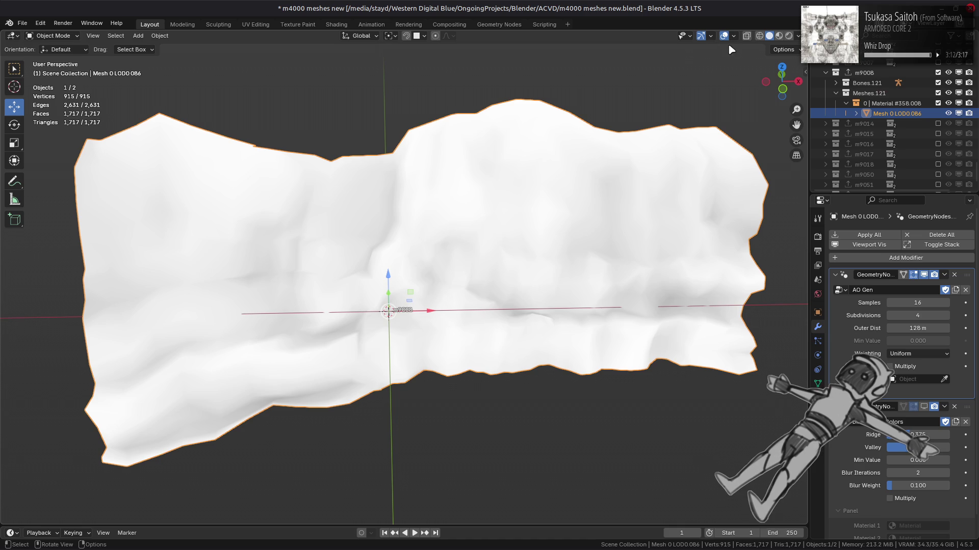
Compare the cliff in Material Preview with AO Gen and Dirty Vertex Colors display toggled
click(778, 35)
mouse_move(552, 241)
middle_down()
mouse_move(518, 241)
mouse_move(494, 225)
mouse_move(680, 289)
middle_up()
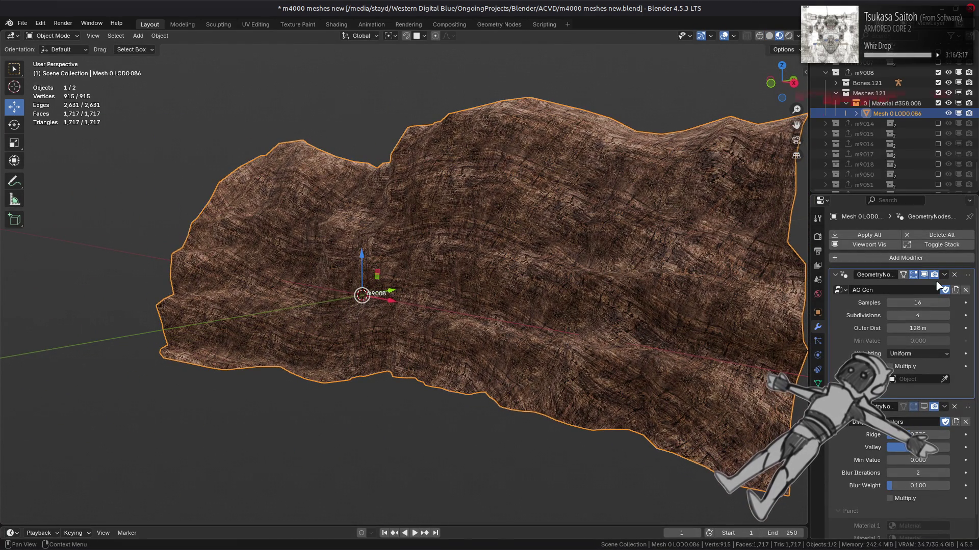
click(924, 279)
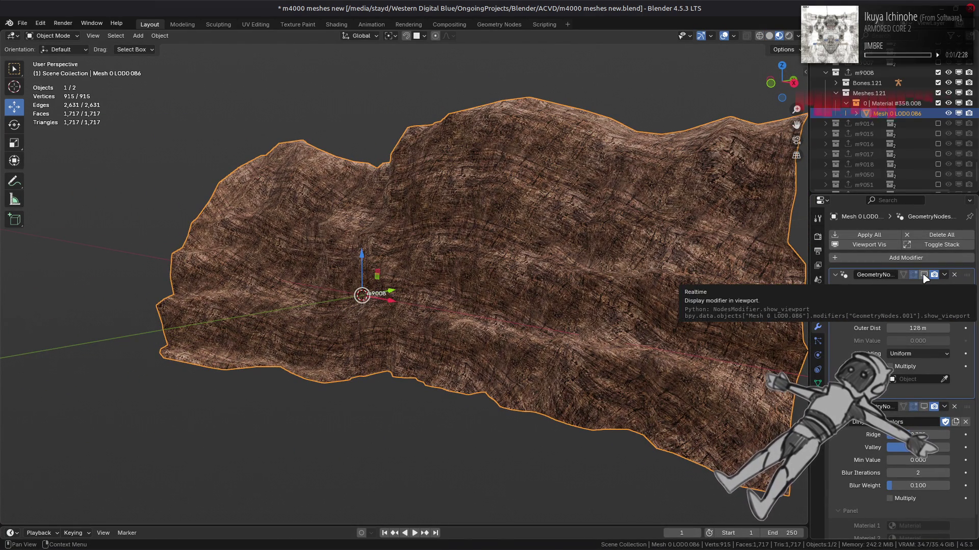
click(923, 407)
click(924, 408)
Return to Solid shading and move Dirty Vertex Colors above AO Gen in the stack
mouse_move(672, 336)
middle_down()
mouse_move(632, 316)
mouse_move(650, 317)
middle_up()
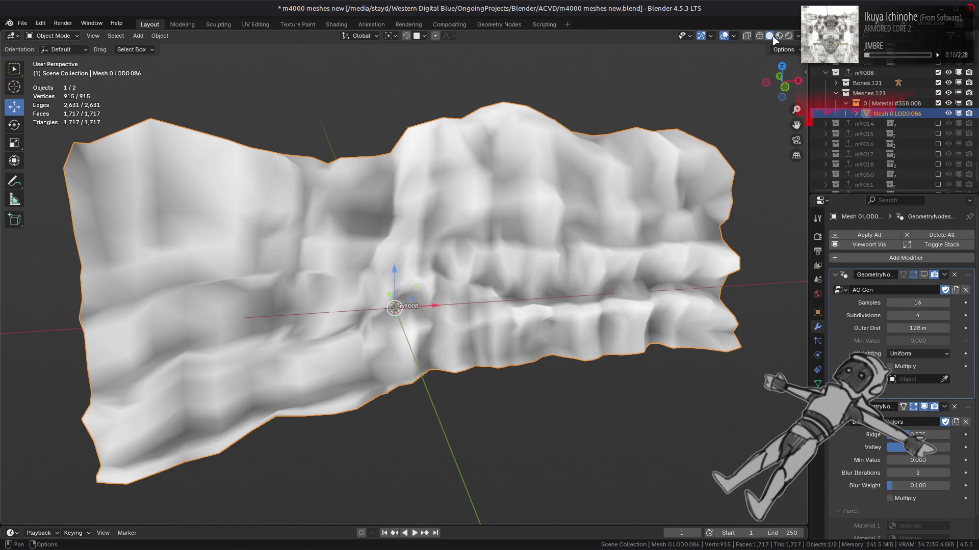
click(924, 406)
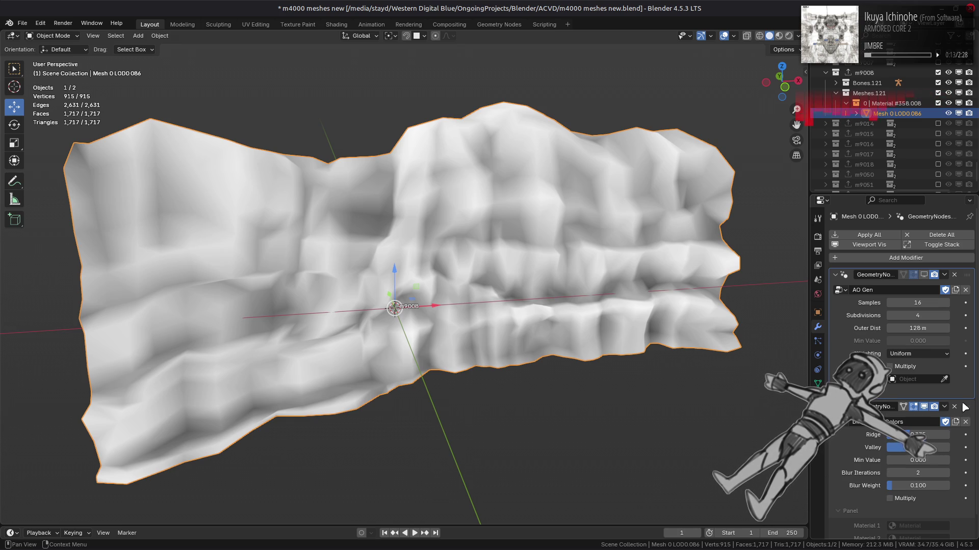
drag(965, 406, 955, 240)
scroll(955, 240, up, 2)
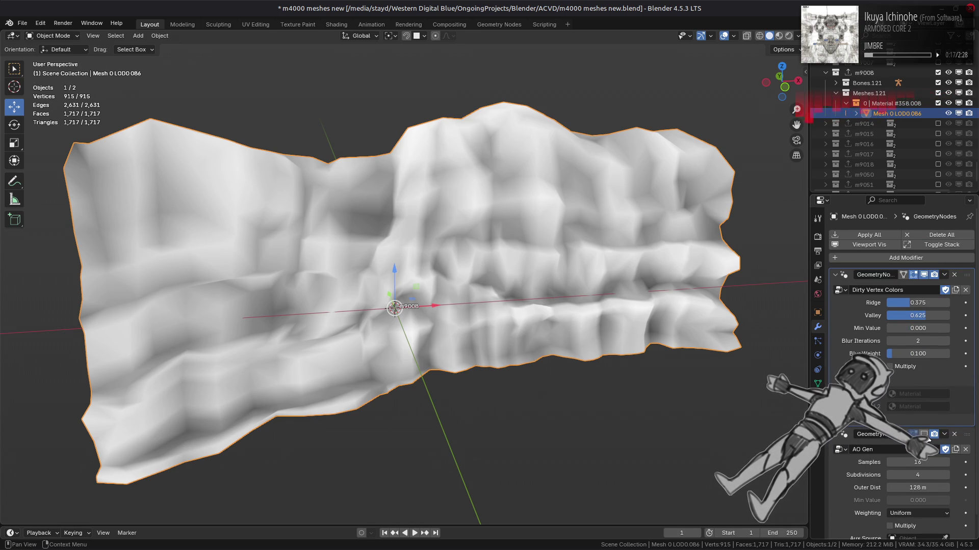
scroll(862, 482, down, 1)
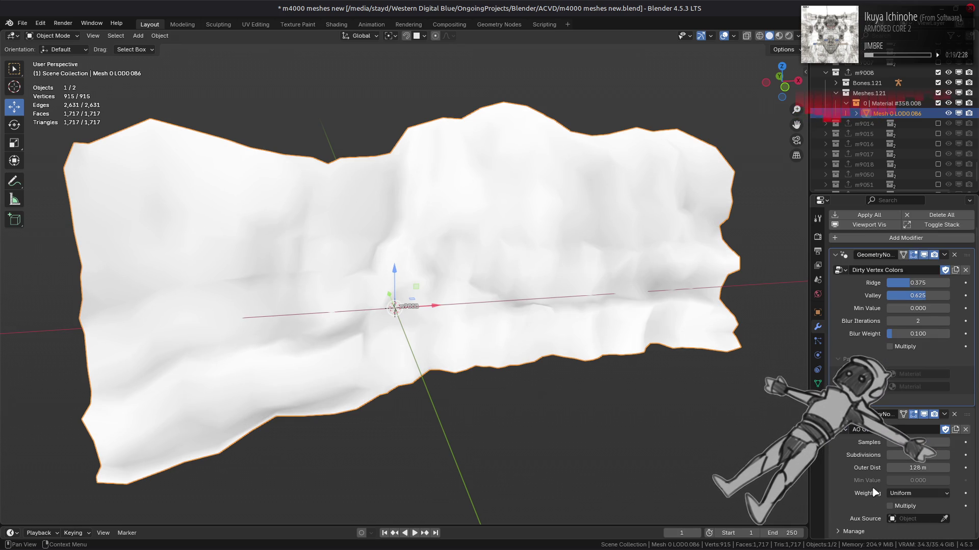
Enable Multiply on AO Gen, show it again, and set Dirty Vertex Colors Ridge to 0.000
click(890, 506)
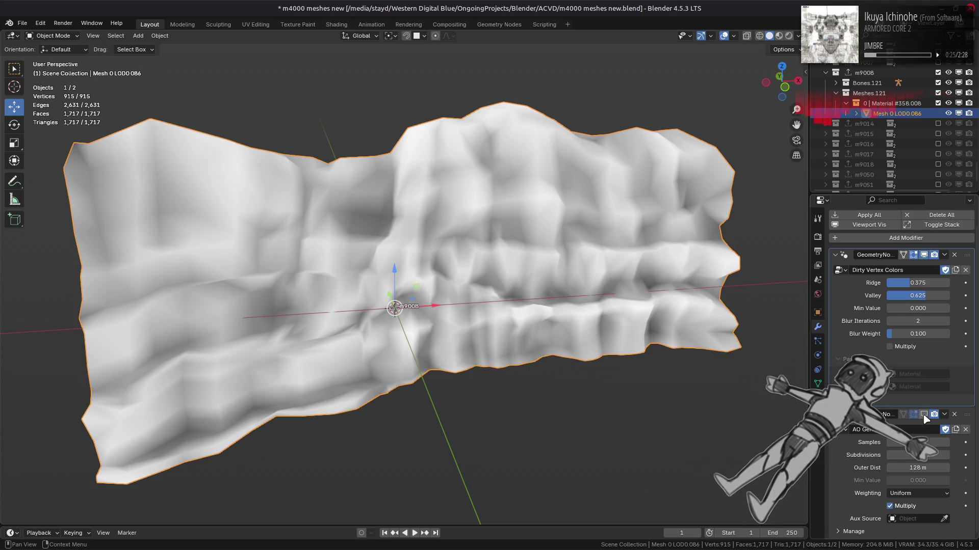
click(924, 414)
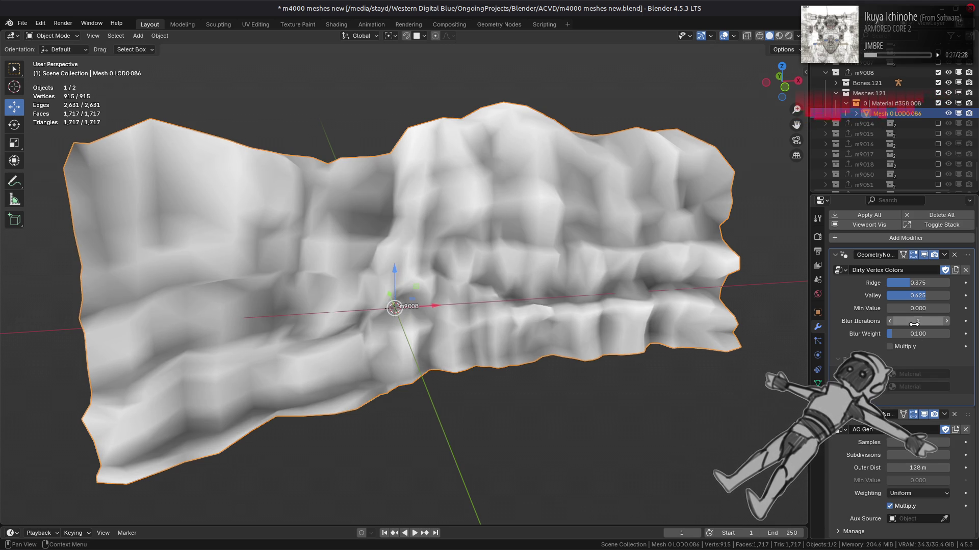
click(920, 284)
text(0)
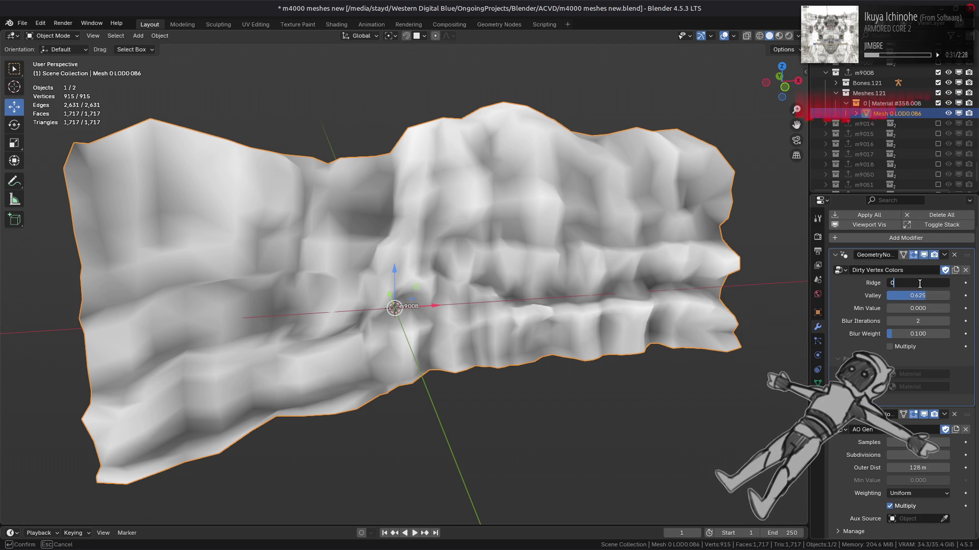
key(Return)
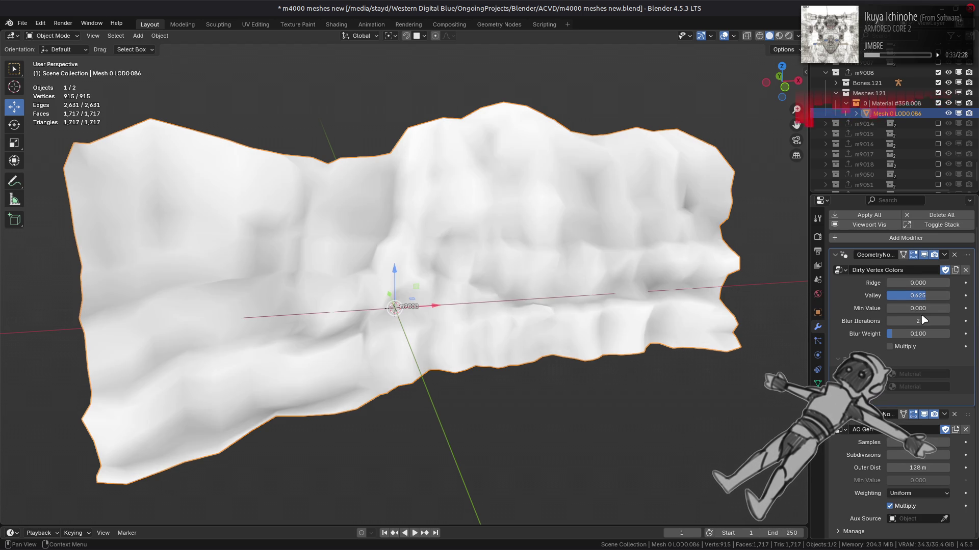
Lower Blur Iterations to 0 and turn AO Gen's viewport display off
drag(923, 319, 924, 318)
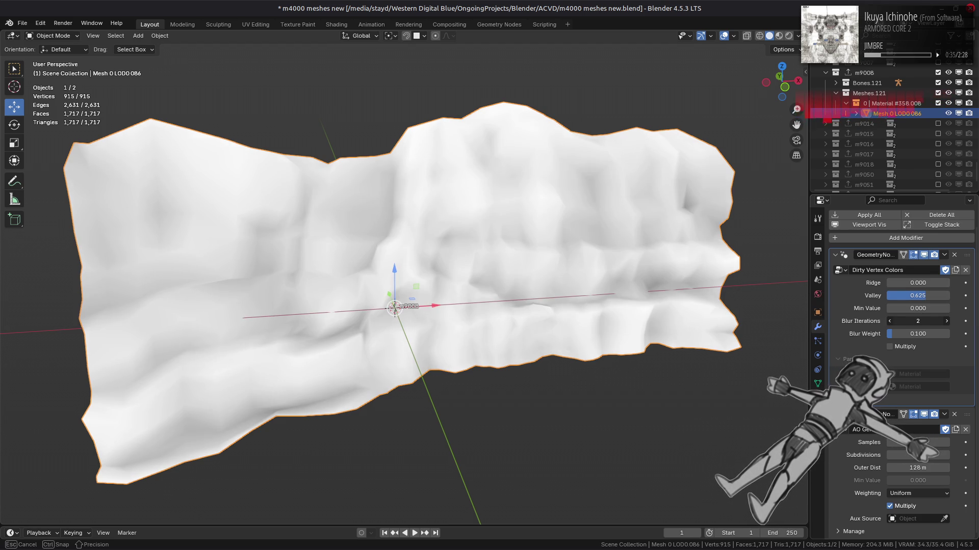
drag(924, 318, 910, 319)
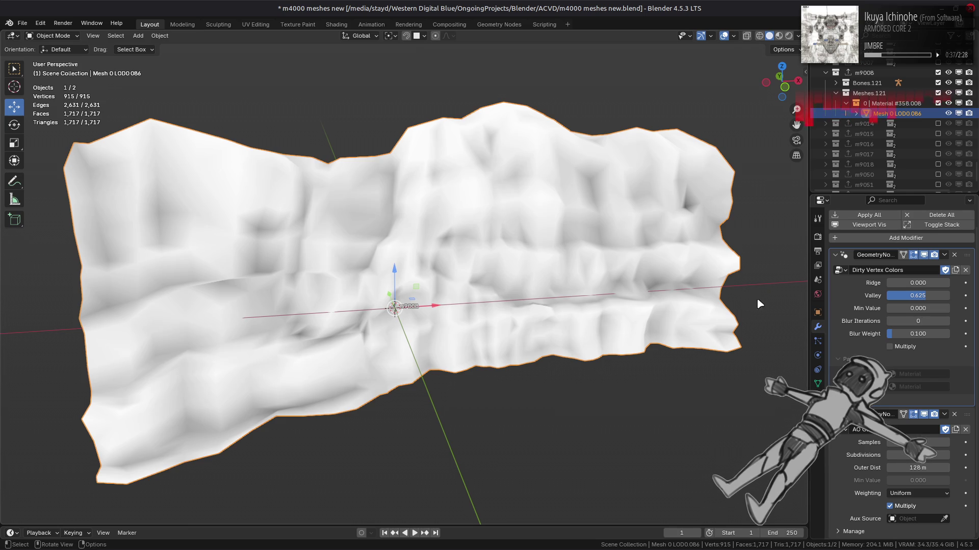
middle_drag(758, 302, 705, 286)
click(924, 415)
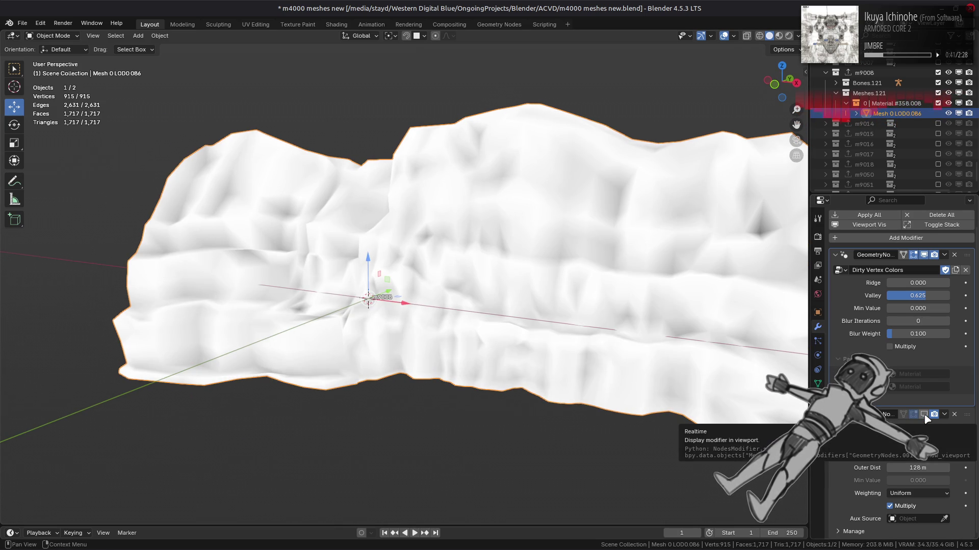
Show AO Gen again, set Valley to 1.000 and preview the cliff with its rock texture
click(925, 415)
click(924, 297)
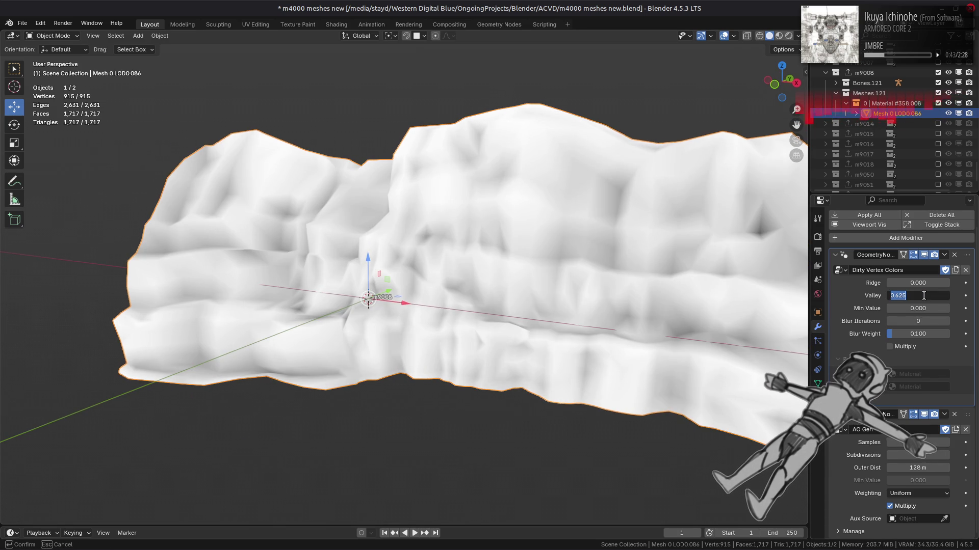
text(1)
key(Return)
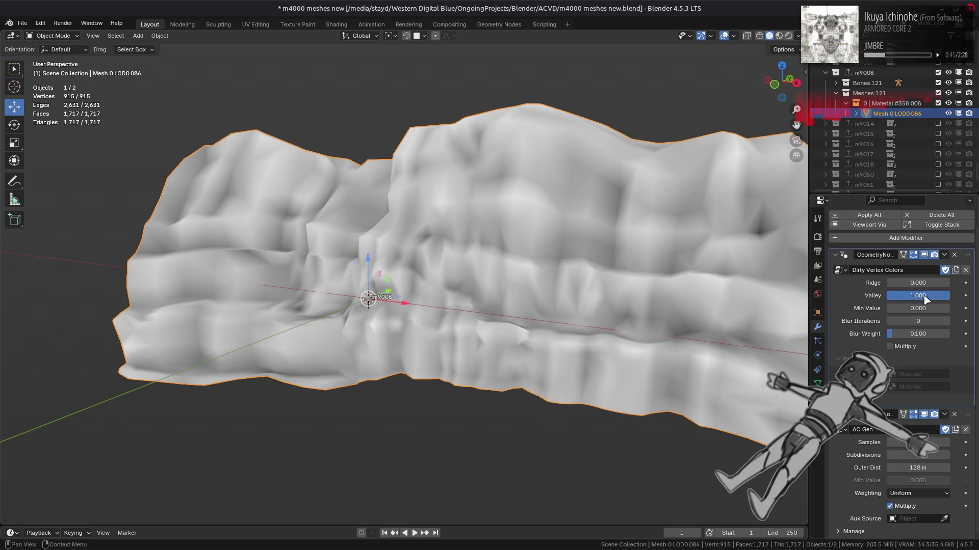
click(779, 36)
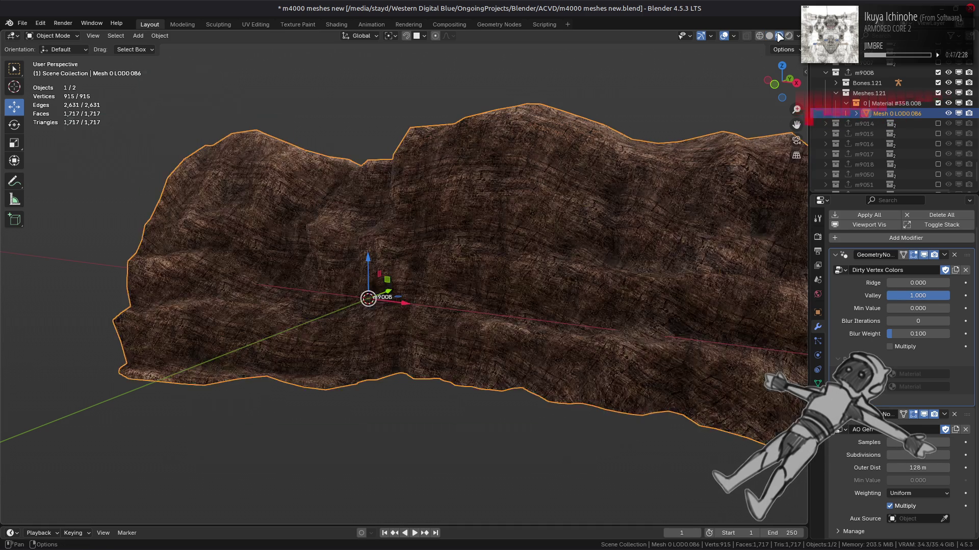
mouse_move(697, 202)
middle_down()
mouse_move(673, 256)
mouse_move(604, 253)
middle_up()
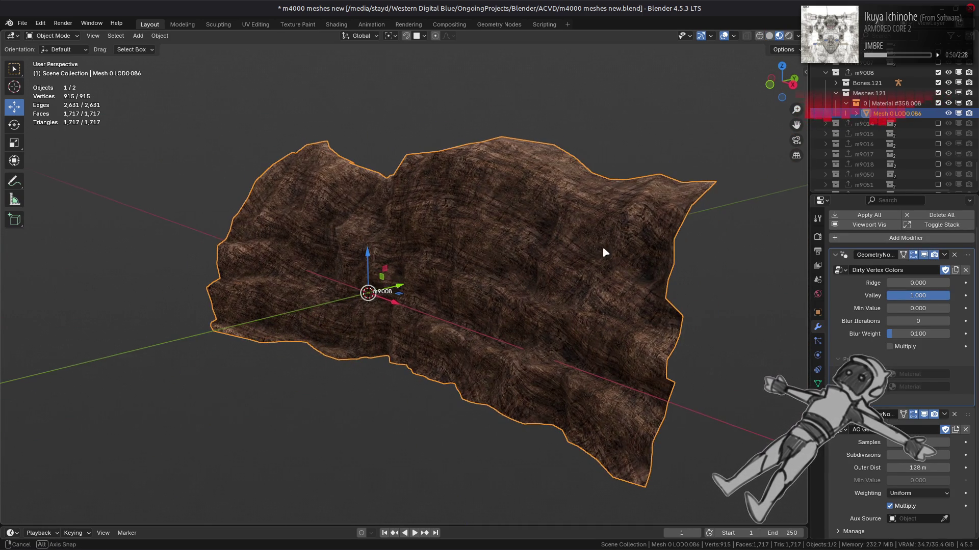
Try Valley at 0.700 and 0.500, settle on 0.700, and return to Material Preview
click(929, 298)
key(BackSpace)
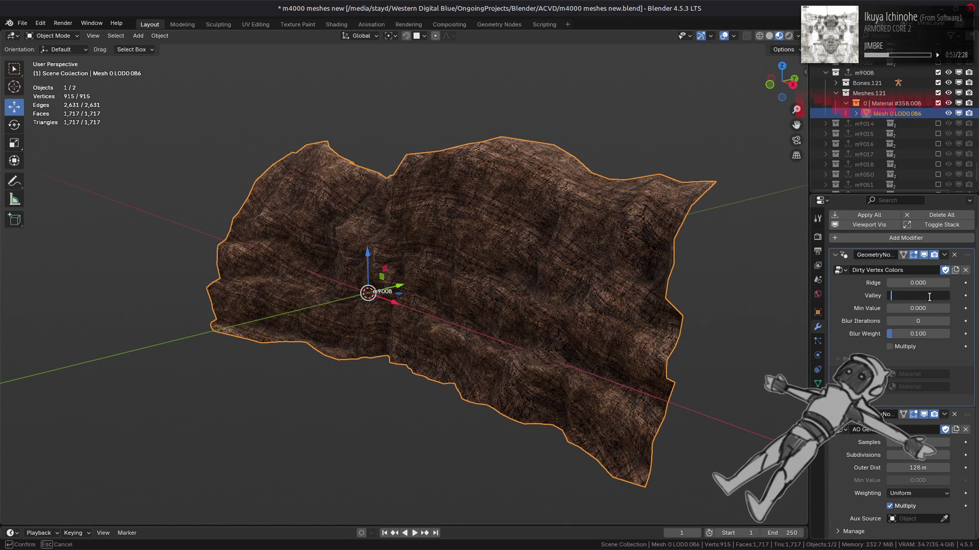
text(7)
key(Return)
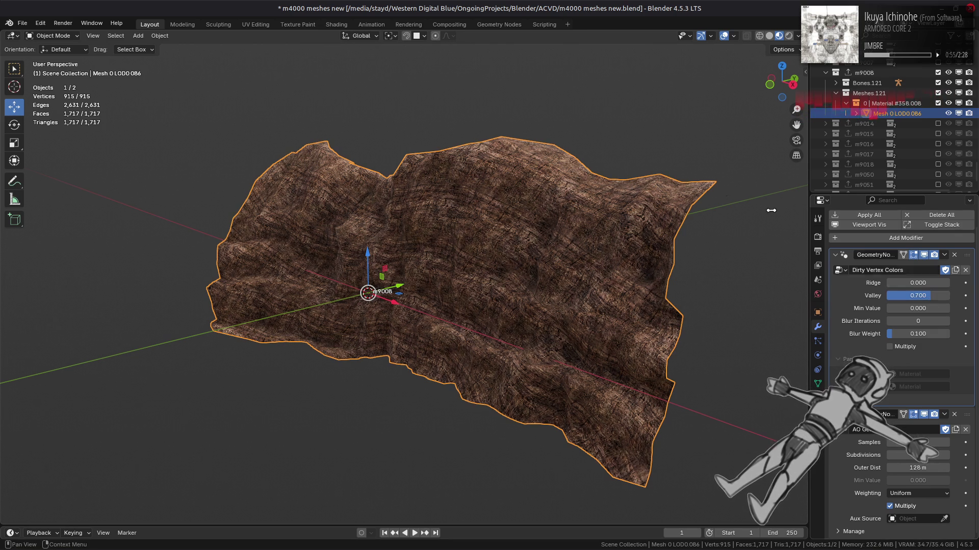
click(769, 36)
middle_drag(642, 202, 680, 212)
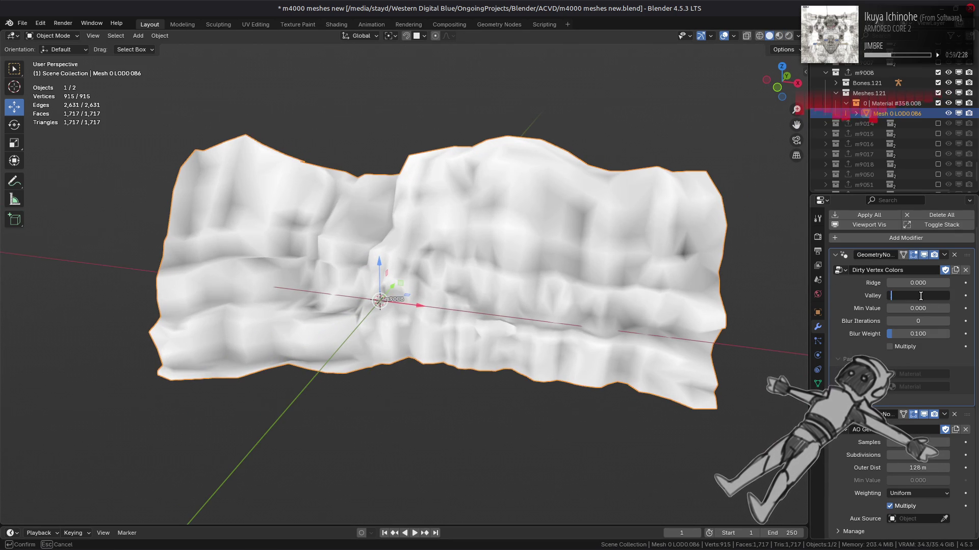
text(5)
key(Return)
text(7)
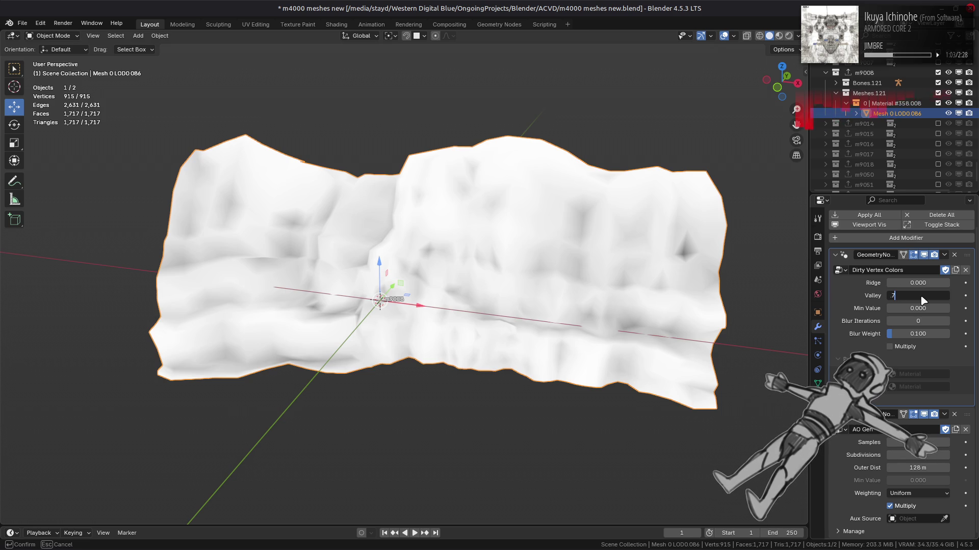
key(Return)
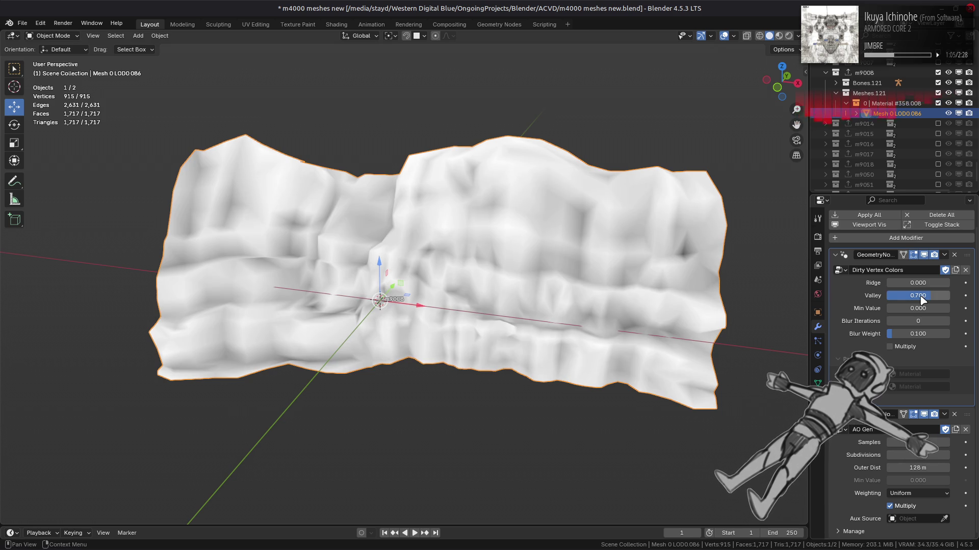
click(779, 36)
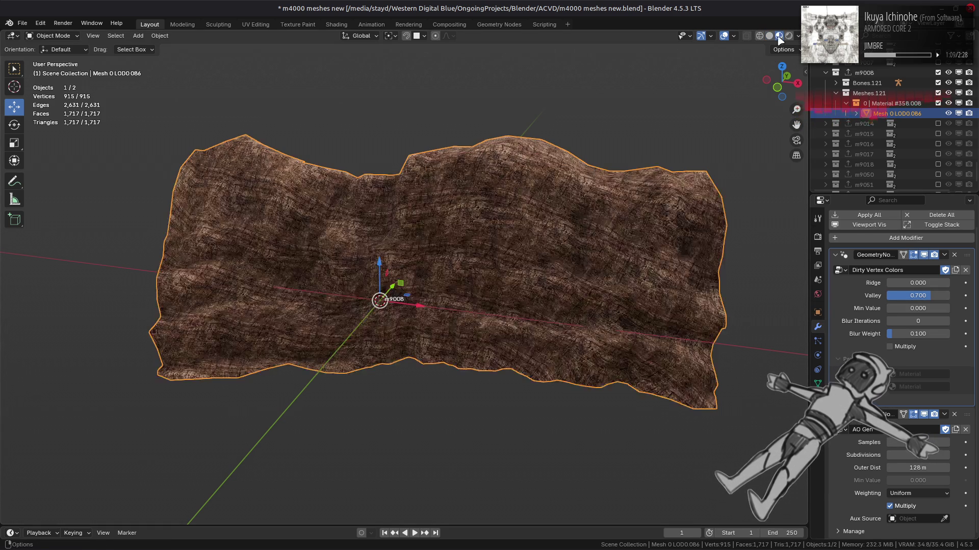
Toggle all modifiers' viewport display repeatedly to compare the cliff with and without them
click(850, 226)
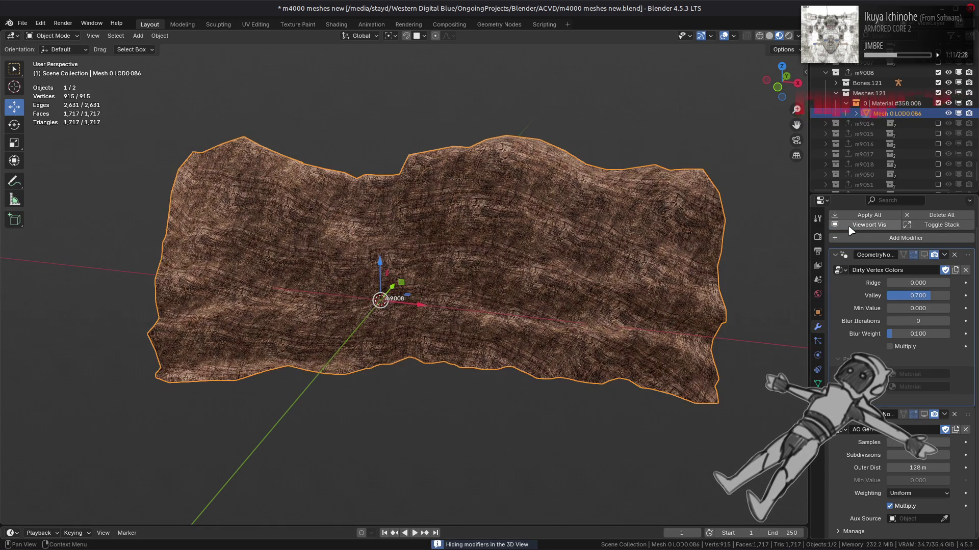
click(850, 226)
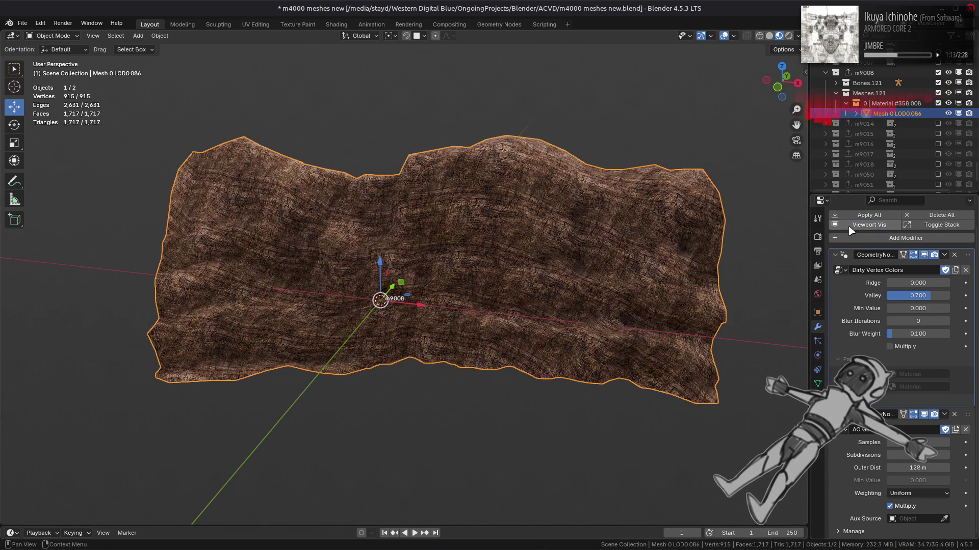
middle_drag(620, 284, 654, 280)
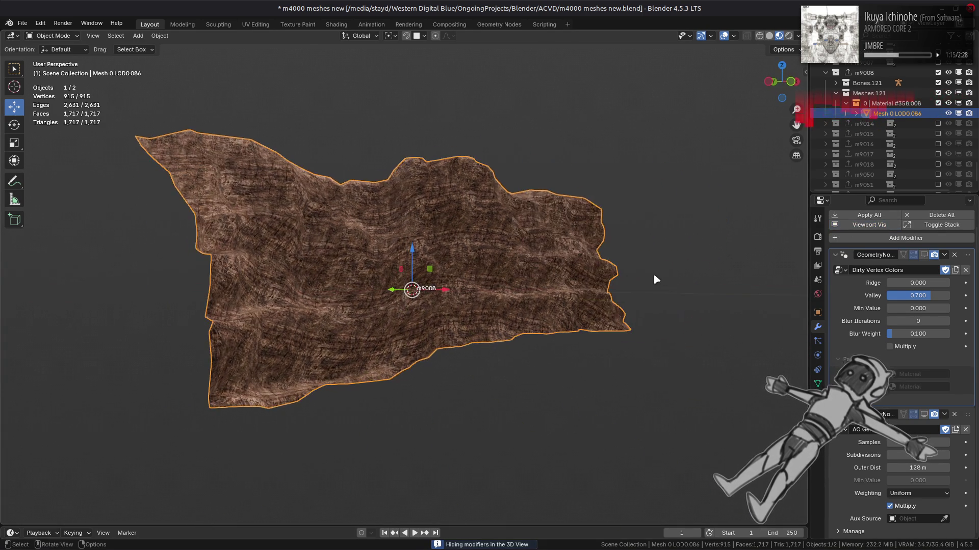
click(870, 226)
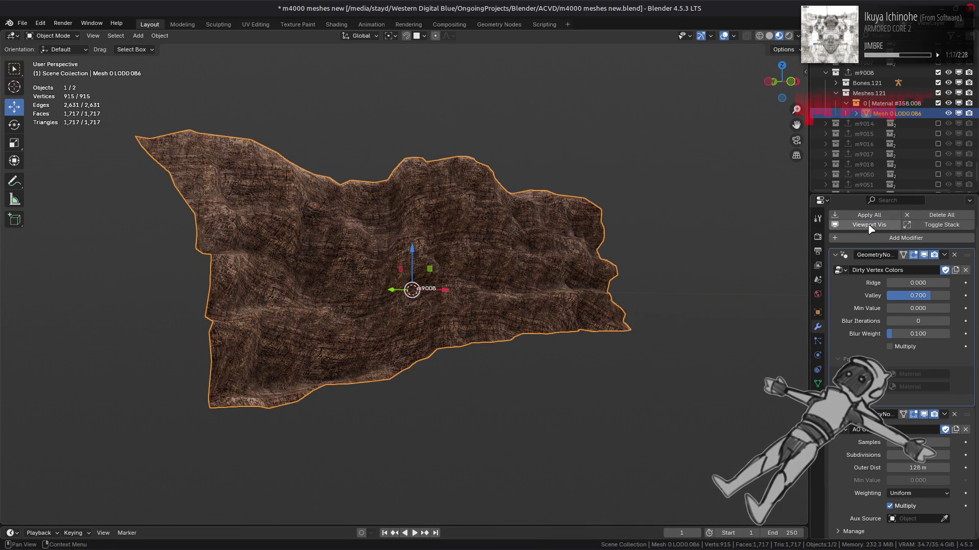
click(870, 225)
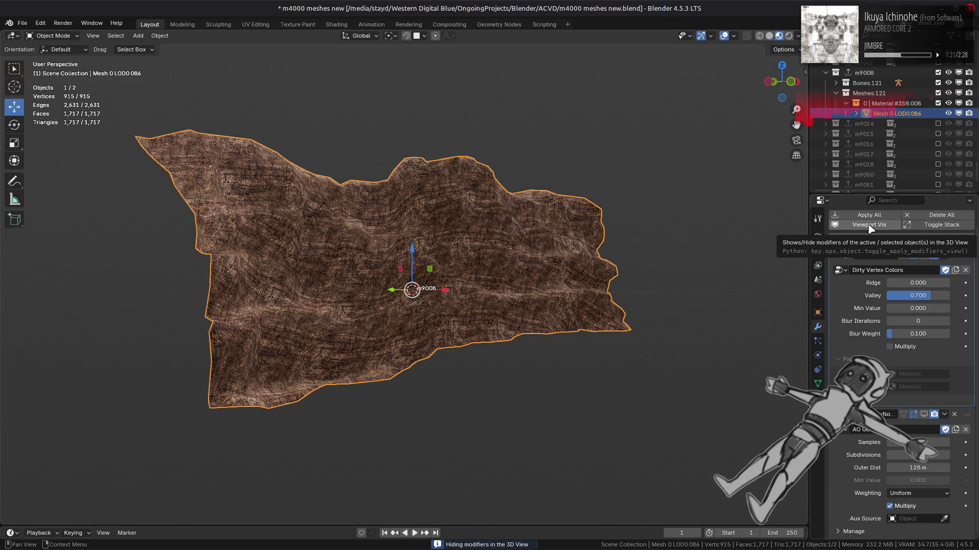
click(869, 227)
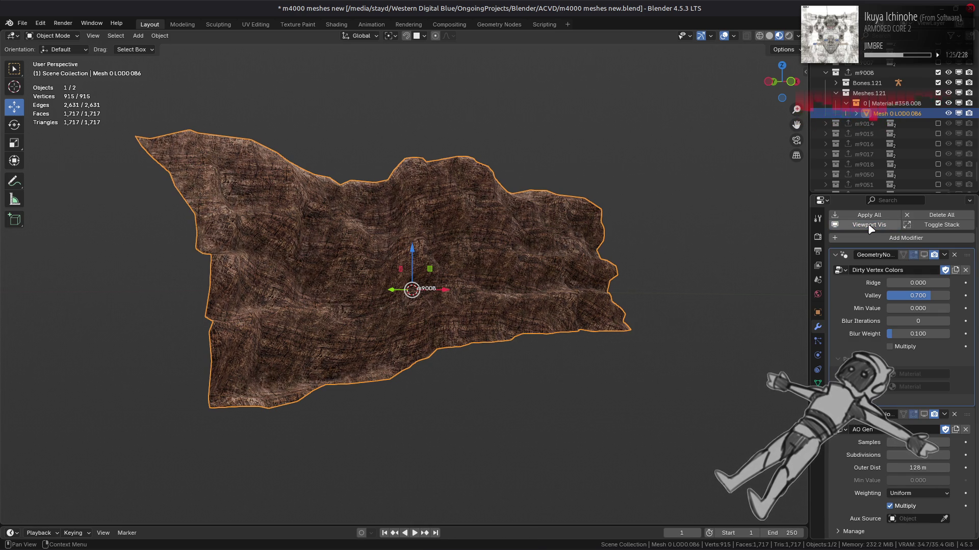
click(869, 227)
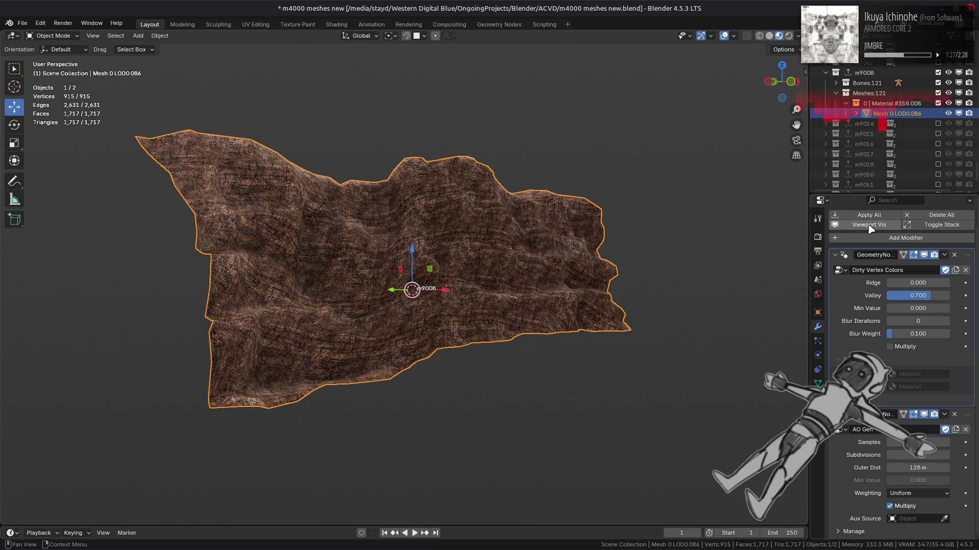
click(870, 225)
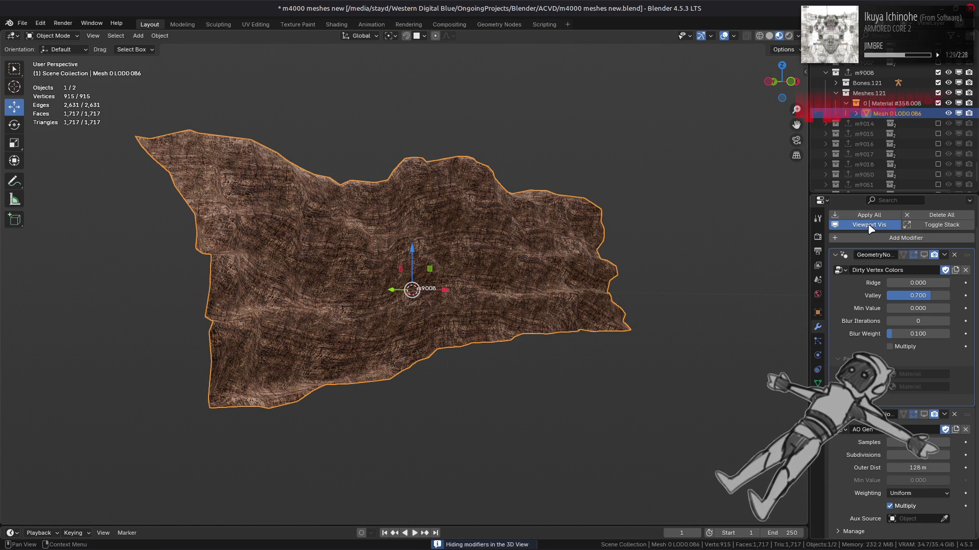
middle_drag(704, 305, 599, 312)
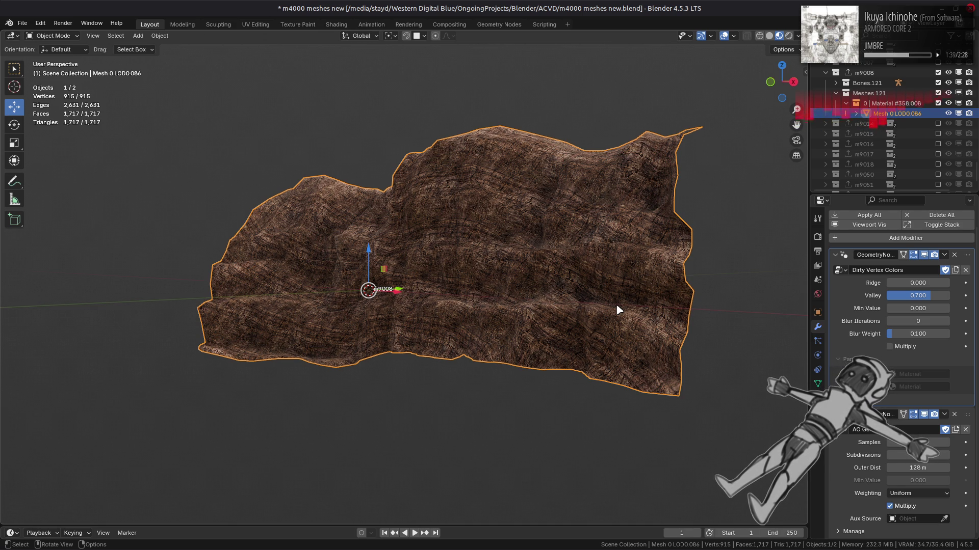
Deselect the cliff and save m4000 meshes new.blend
key(alt+a)
middle_drag(531, 301, 605, 321)
key(ctrl+s)
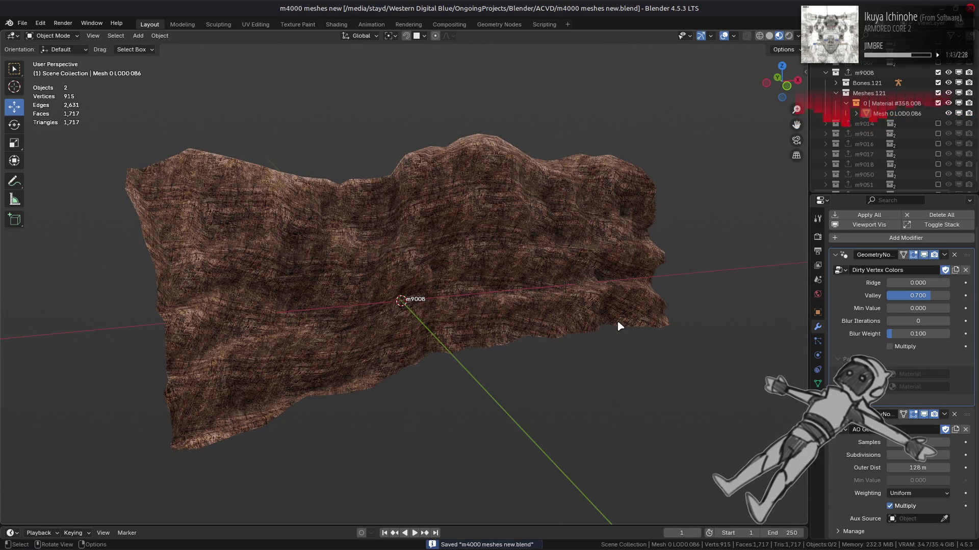
Select the cliff mesh and add a Subdivision Surface modifier
click(770, 37)
click(660, 206)
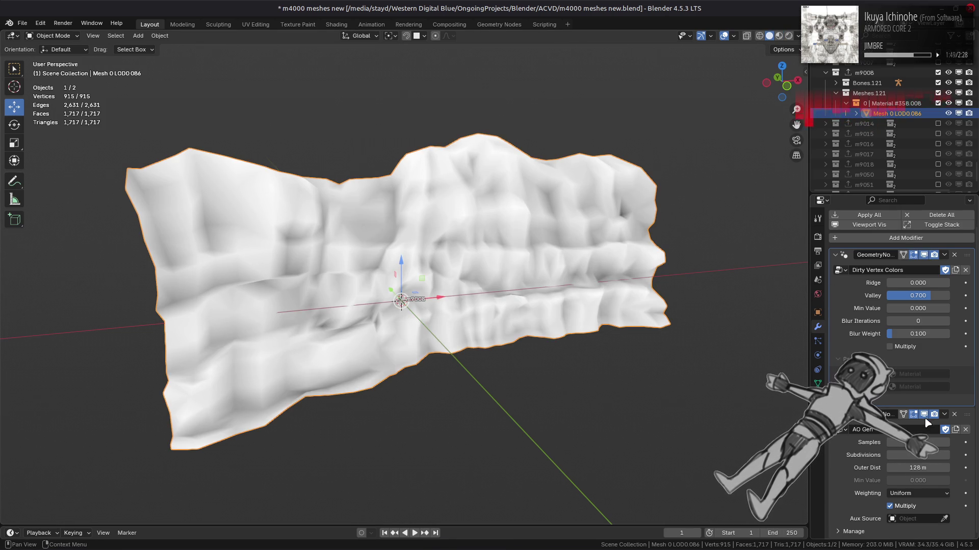
click(779, 35)
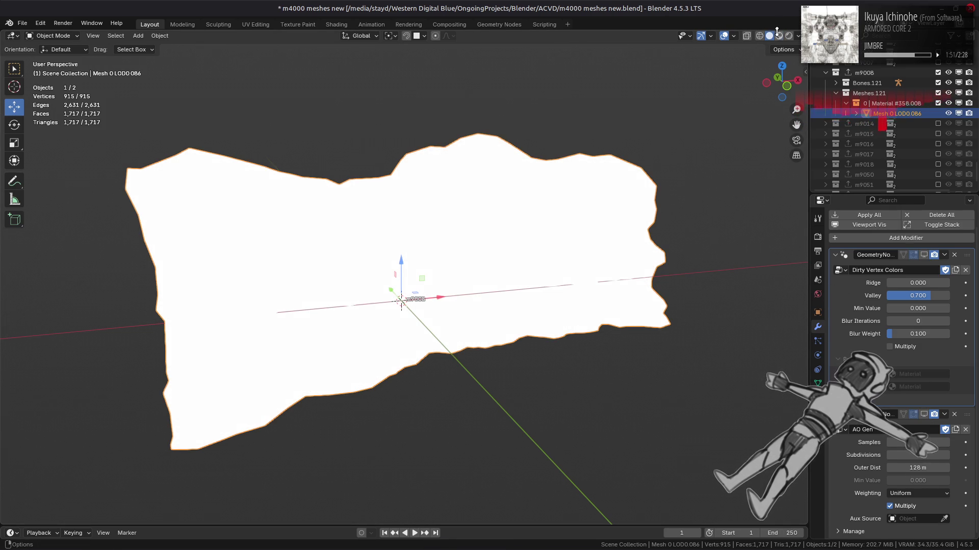
middle_drag(620, 262, 676, 257)
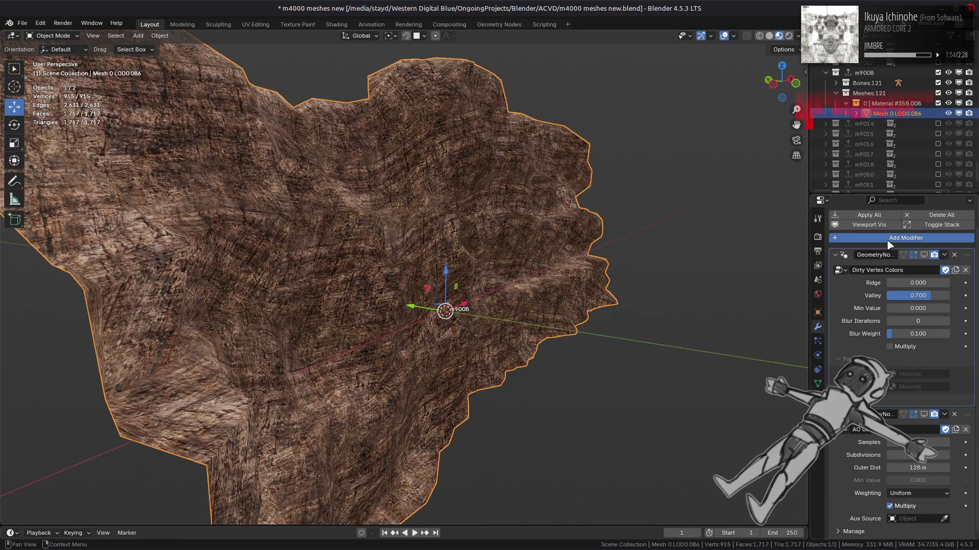
click(906, 237)
mouse_move(842, 265)
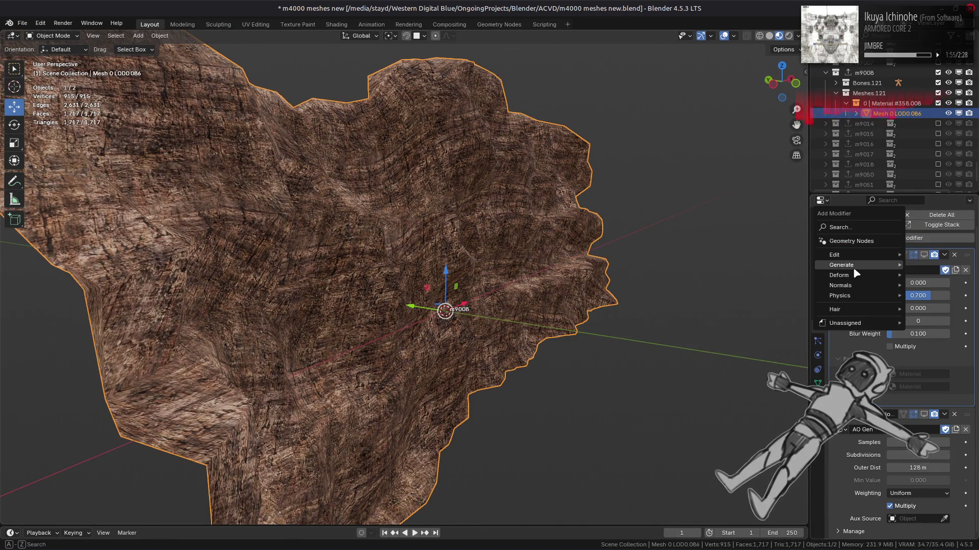
click(771, 396)
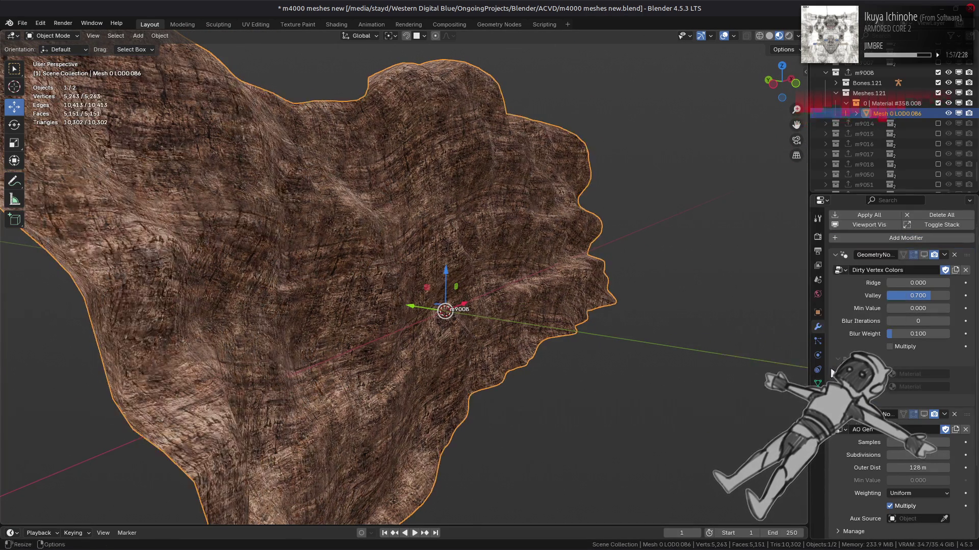
scroll(871, 341, down, 3)
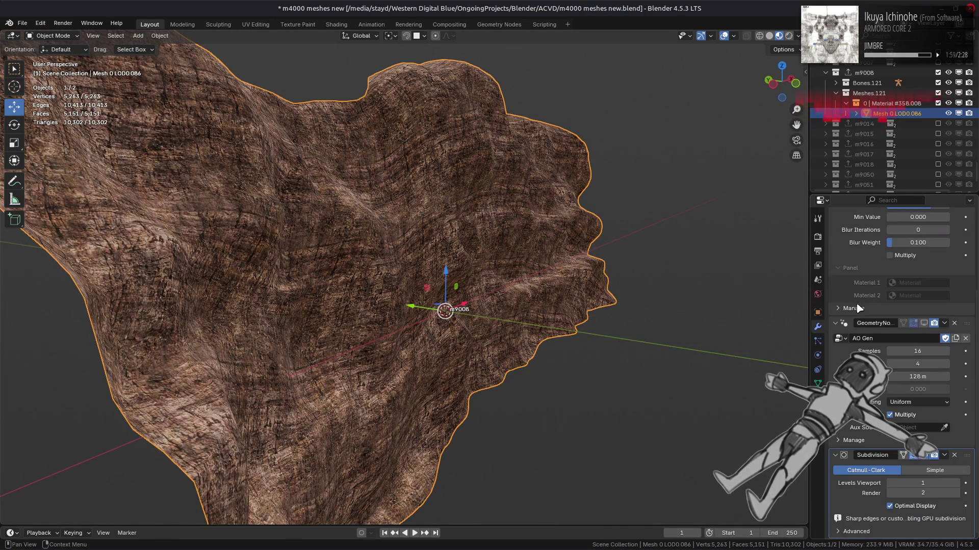
Inspect the smoothed surface in Solid Studio lighting with cavity shading, comparing custom normals on and off
click(768, 35)
click(756, 86)
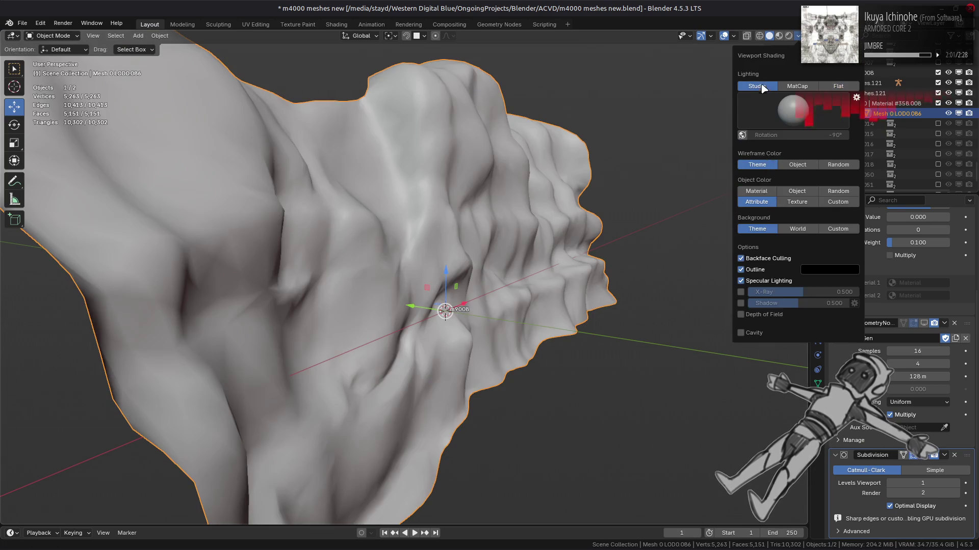
click(742, 333)
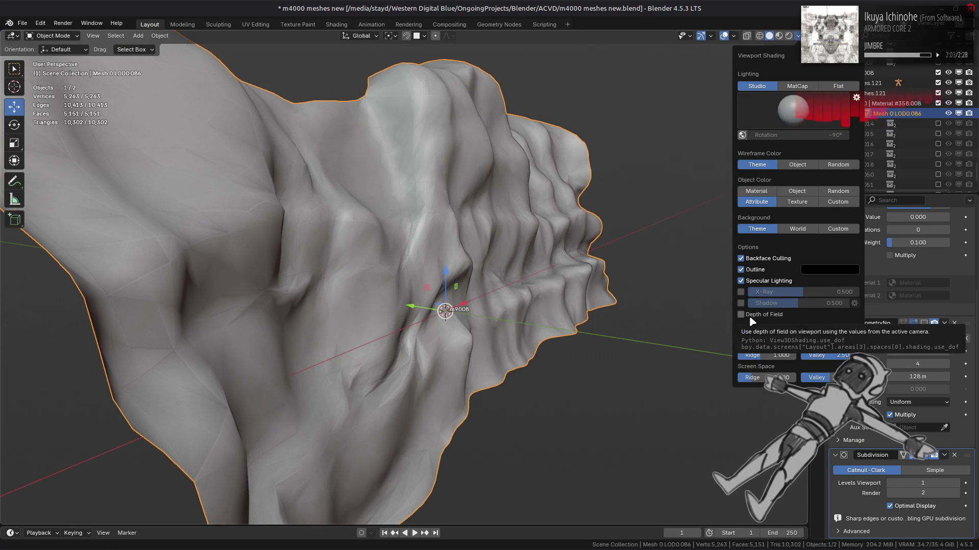
middle_drag(567, 278, 566, 277)
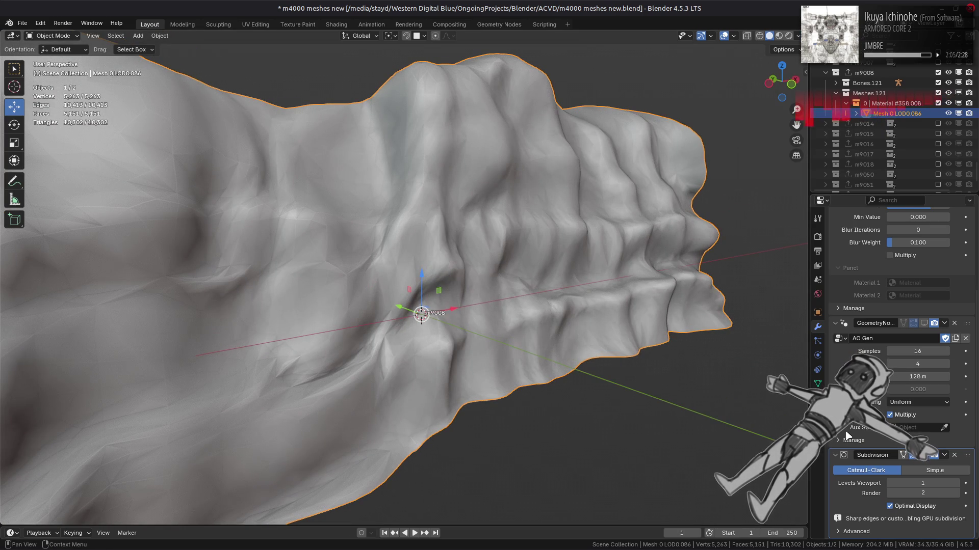
click(855, 531)
scroll(872, 497, down, 3)
click(908, 529)
click(907, 531)
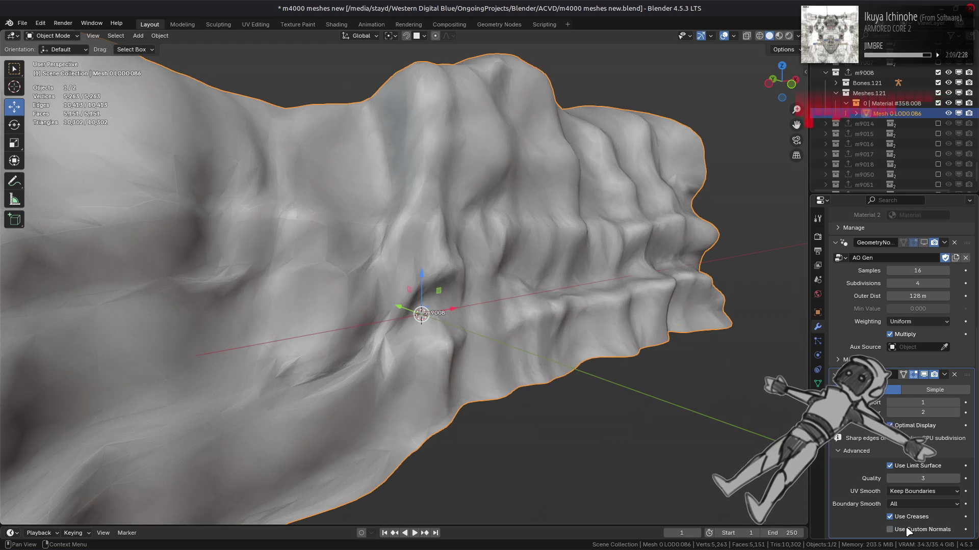
click(797, 36)
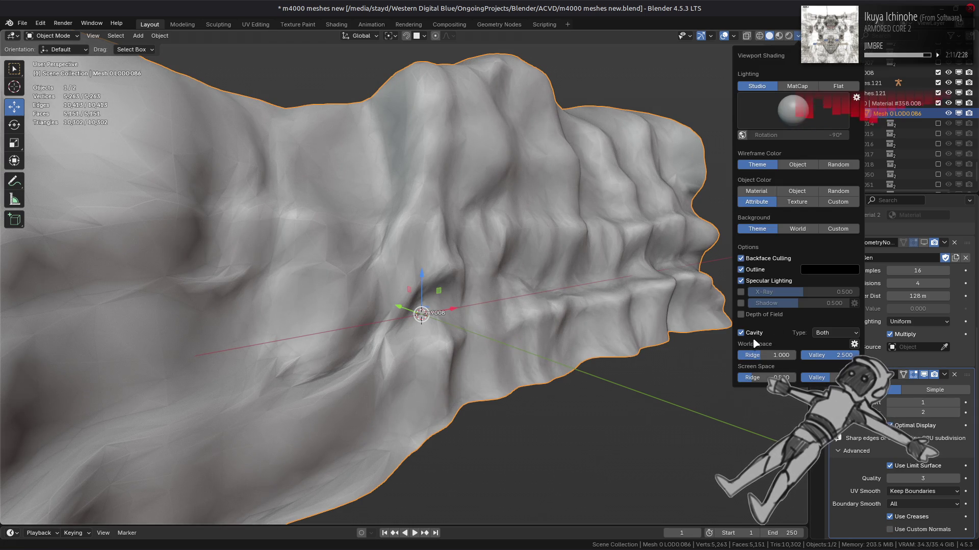
click(752, 335)
scroll(632, 335, down, 2)
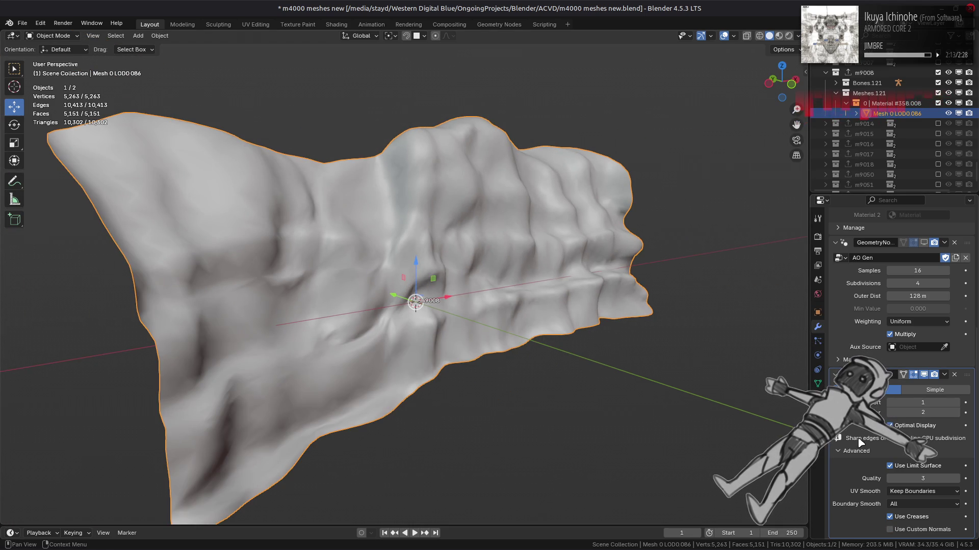
Turn Use Limit Surface off, set Boundary Smooth to Keep Corners, and move Subdivision to the top
click(889, 466)
click(890, 465)
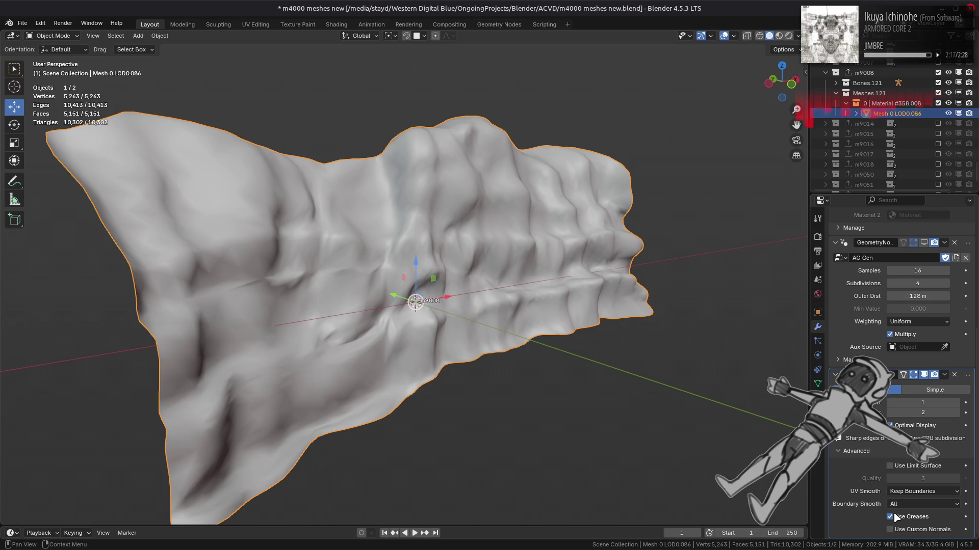
click(918, 504)
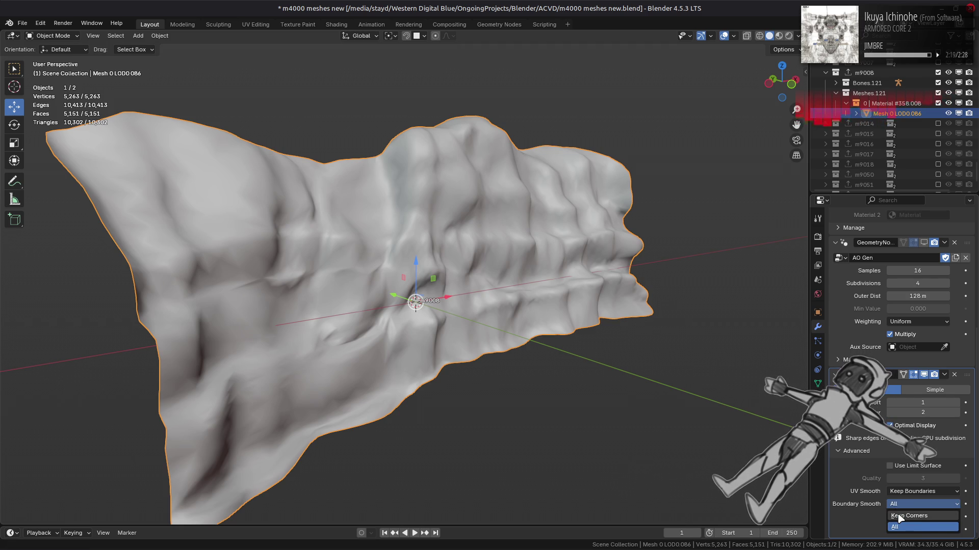
click(899, 517)
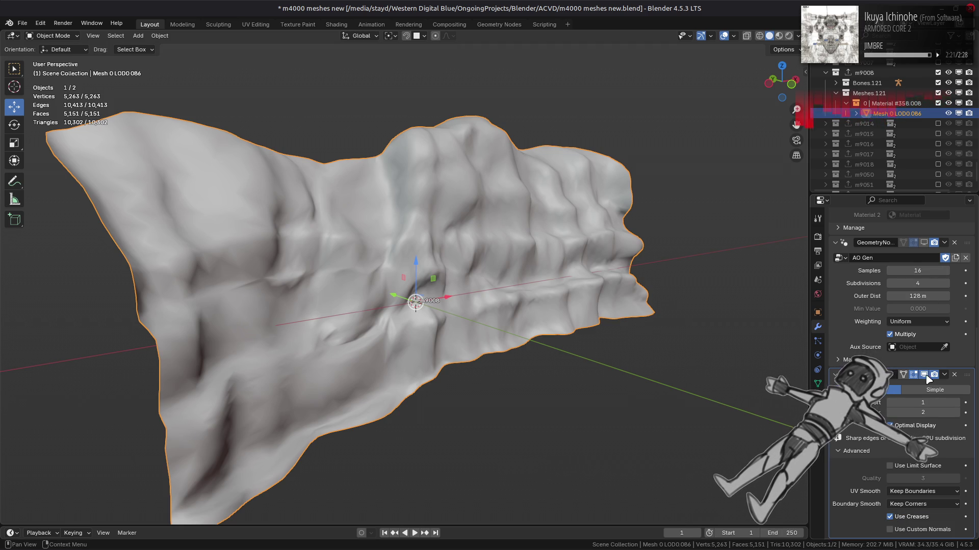
drag(968, 382, 927, 279)
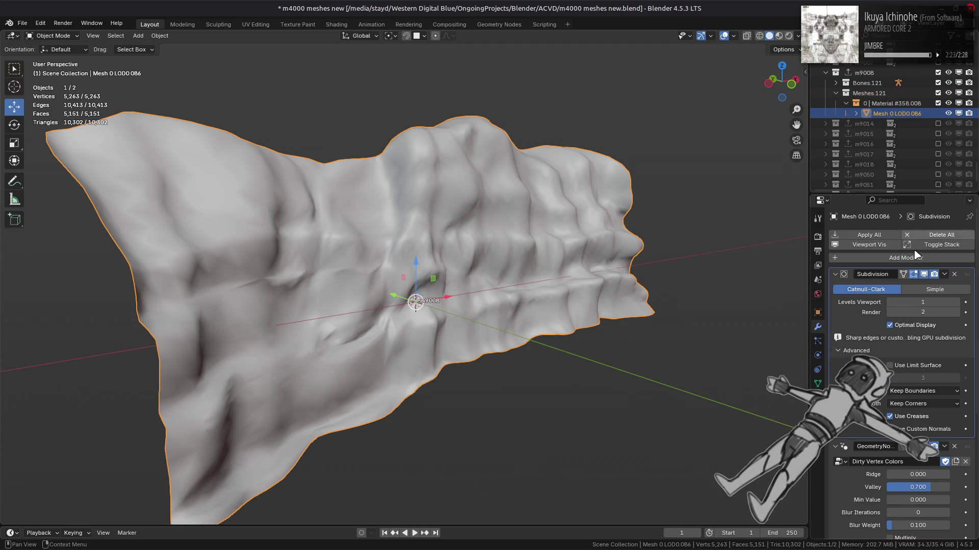
Toggle the Subdivision modifier's viewport display to compare the coarse and smoothed cliff
click(927, 277)
click(927, 277)
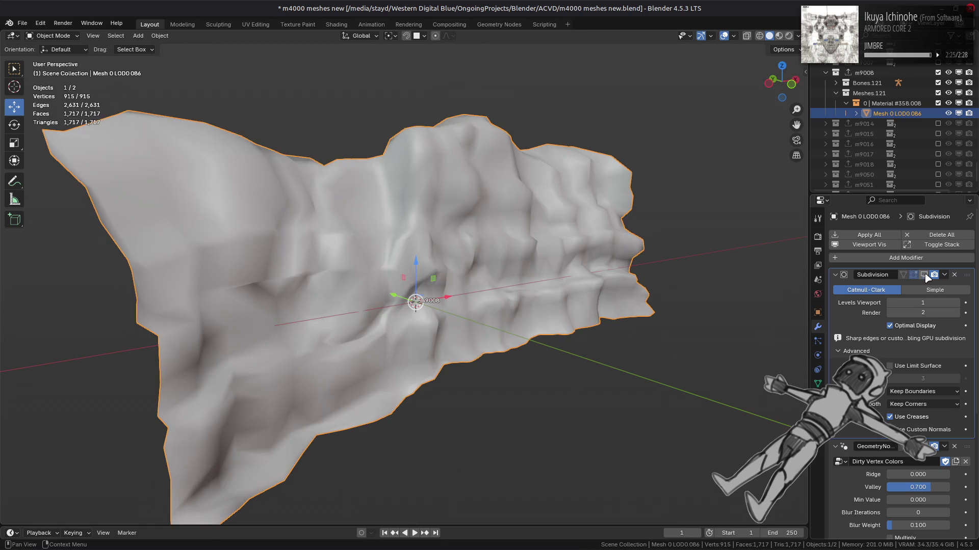
click(927, 277)
middle_drag(656, 290, 548, 278)
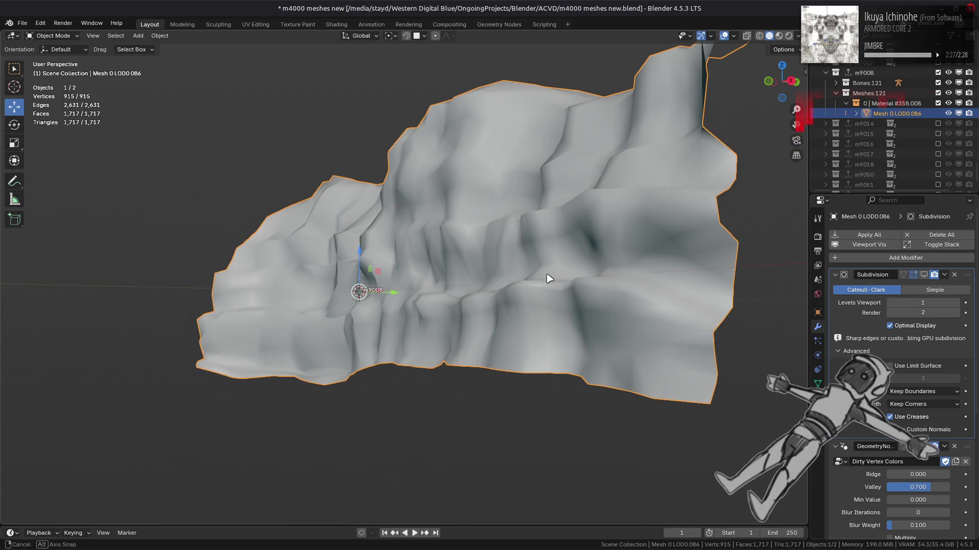
click(924, 276)
click(924, 276)
click(929, 280)
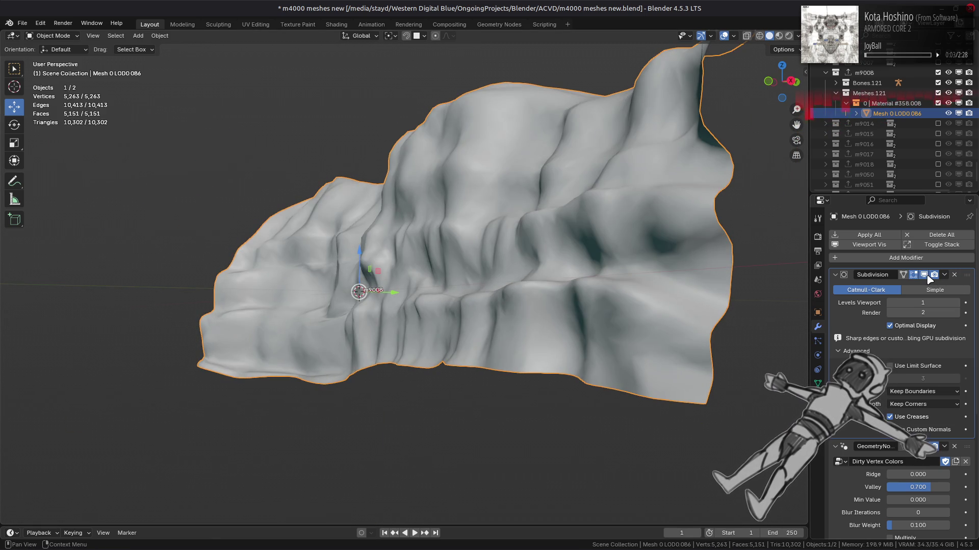
click(930, 280)
scroll(656, 305, up, 1)
Compare once more from another angle, then enter Edit Mode with all geometry selected
middle_drag(657, 305, 673, 321)
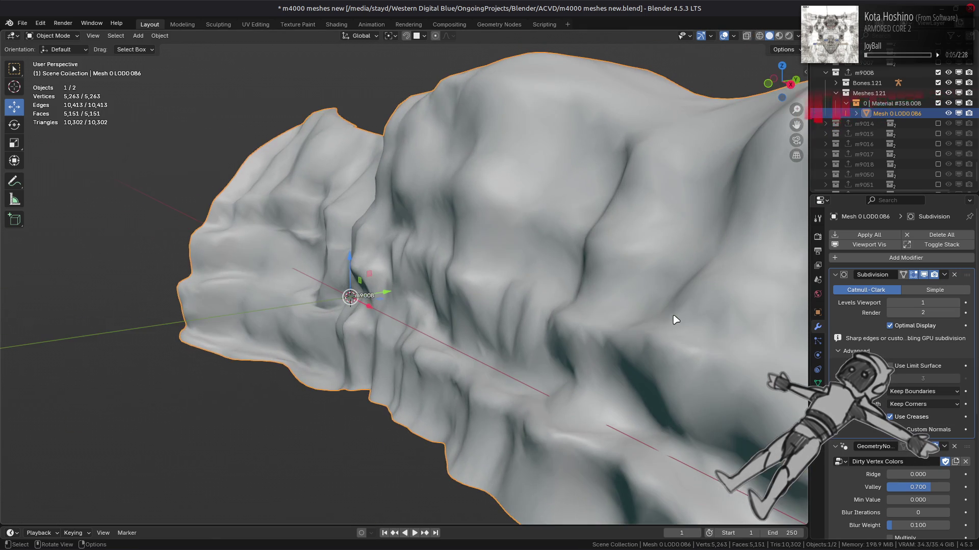
click(924, 275)
click(923, 274)
click(924, 274)
click(923, 275)
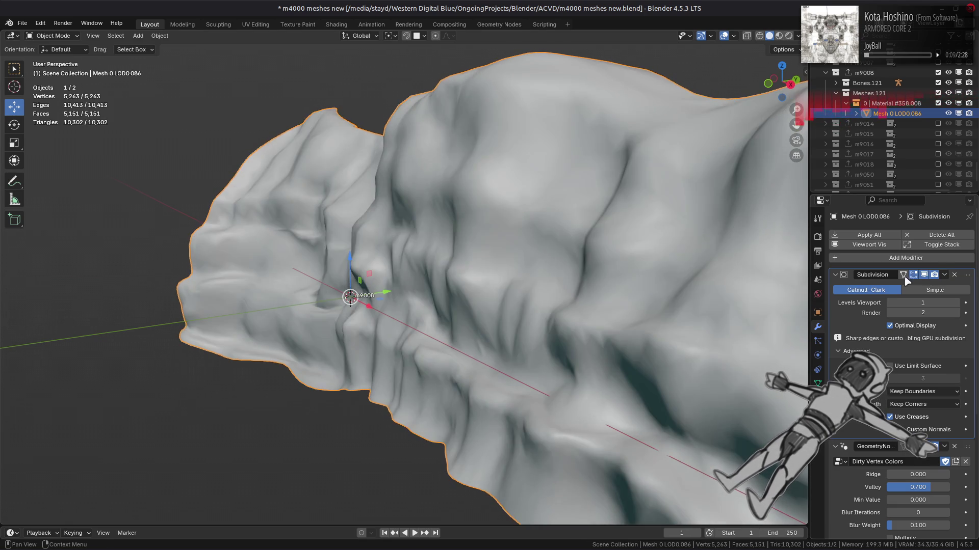
middle_drag(765, 291, 644, 300)
key(Tab)
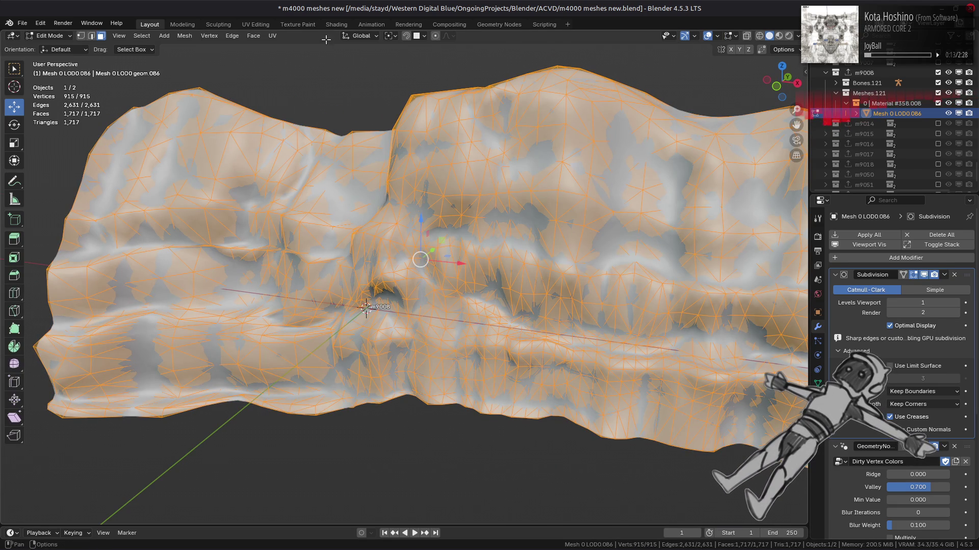
Convert the cliff's triangles to quads with all compare options on and Max Shape Angle 89°
click(253, 36)
click(300, 114)
drag(96, 458, 130, 505)
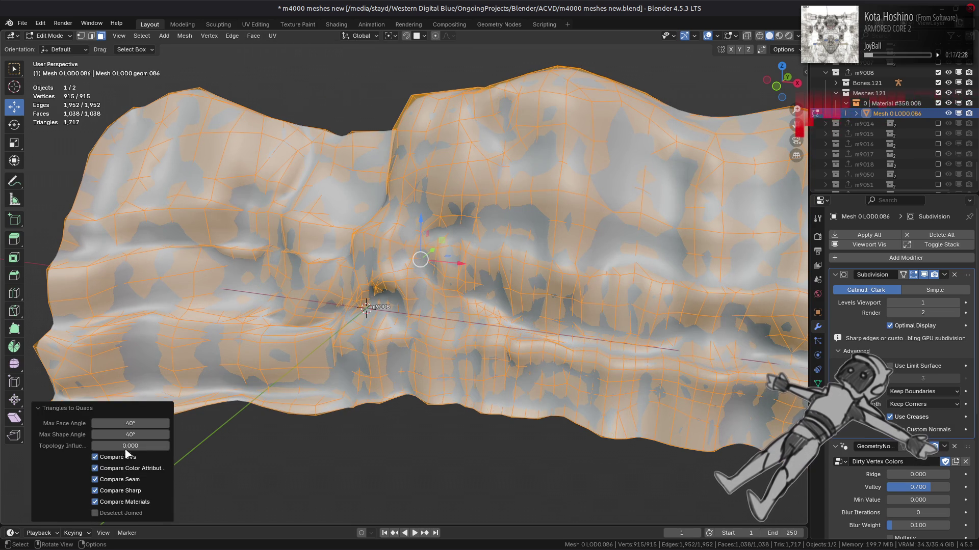
drag(131, 434, 142, 434)
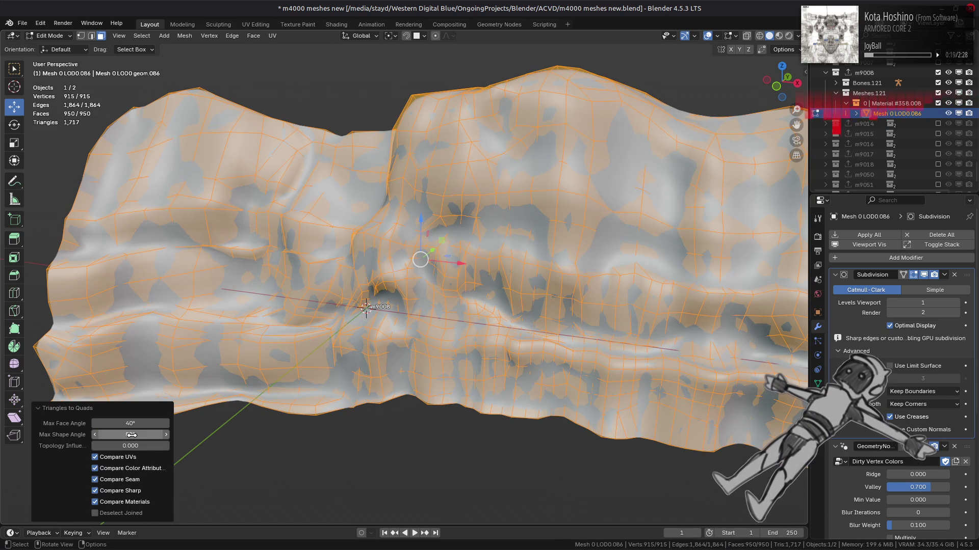
Set Topology Influence to 2.000 and return to Object Mode to view the 935-face result
click(134, 446)
text(0.500)
key(Return)
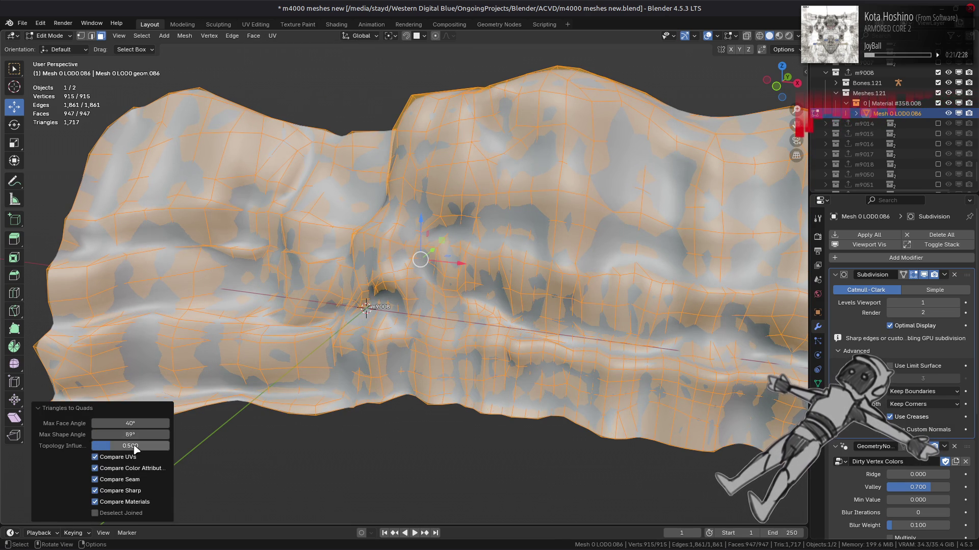
mouse_move(134, 446)
mouse_down()
mouse_move(162, 451)
mouse_move(92, 446)
mouse_move(170, 446)
mouse_up()
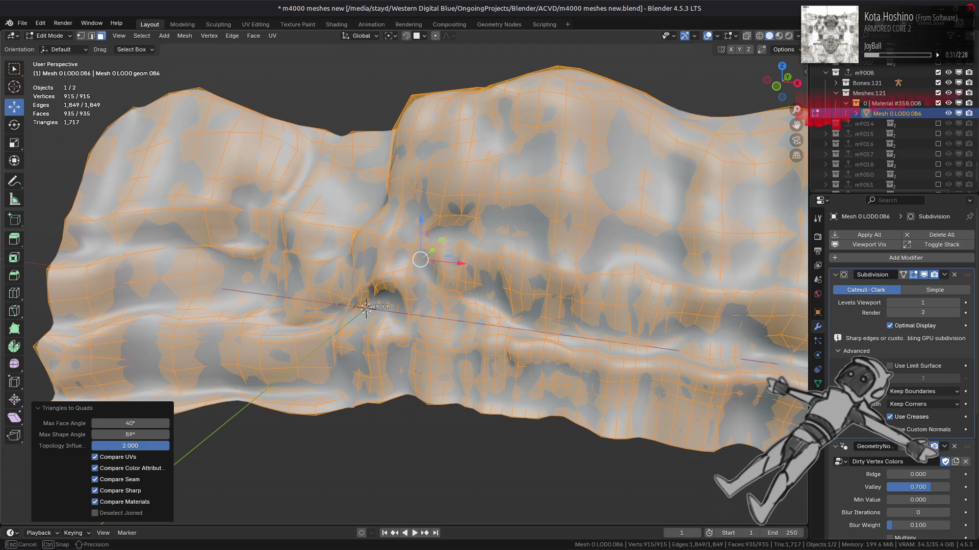
mouse_move(170, 446)
mouse_down()
mouse_move(140, 446)
mouse_move(170, 445)
mouse_up()
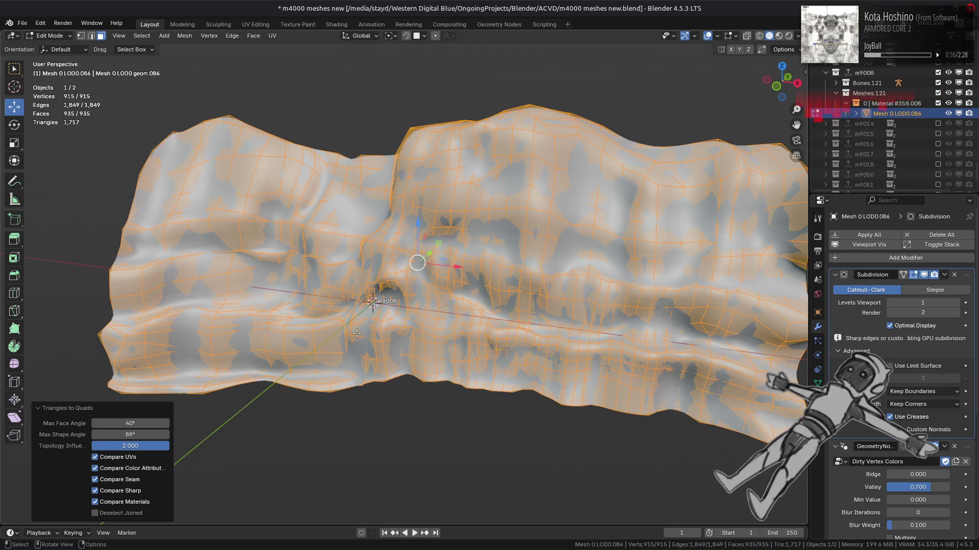
key(Tab)
mouse_move(367, 310)
middle_down()
mouse_move(441, 311)
mouse_move(456, 301)
middle_up()
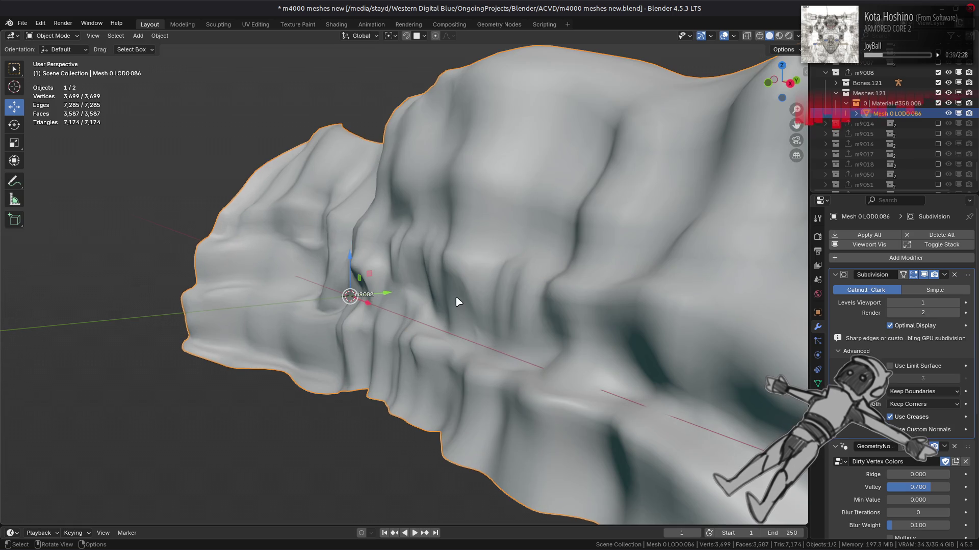
Toggle the Subdivision modifier's Realtime display to compare the cliff with and without smoothing
click(924, 275)
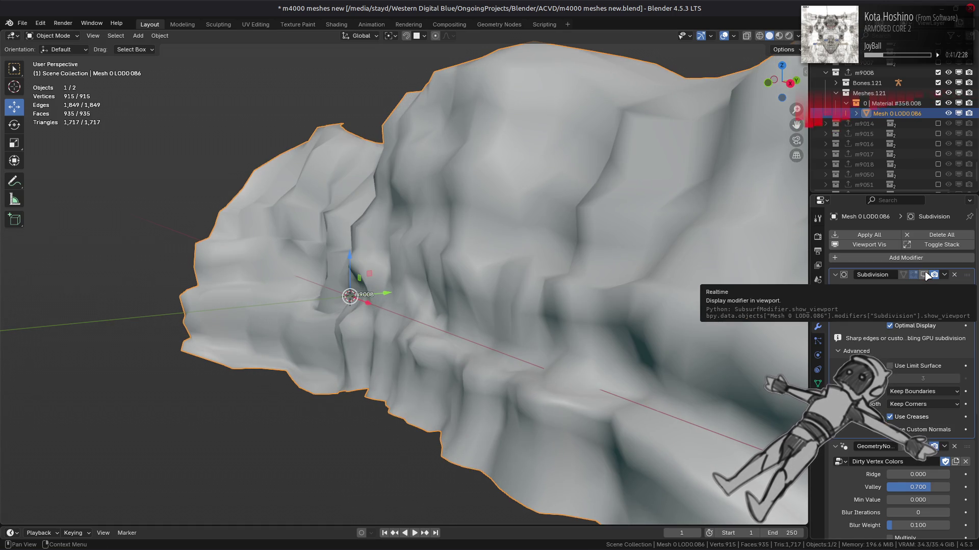
click(924, 275)
click(925, 275)
click(926, 274)
click(926, 274)
click(926, 274)
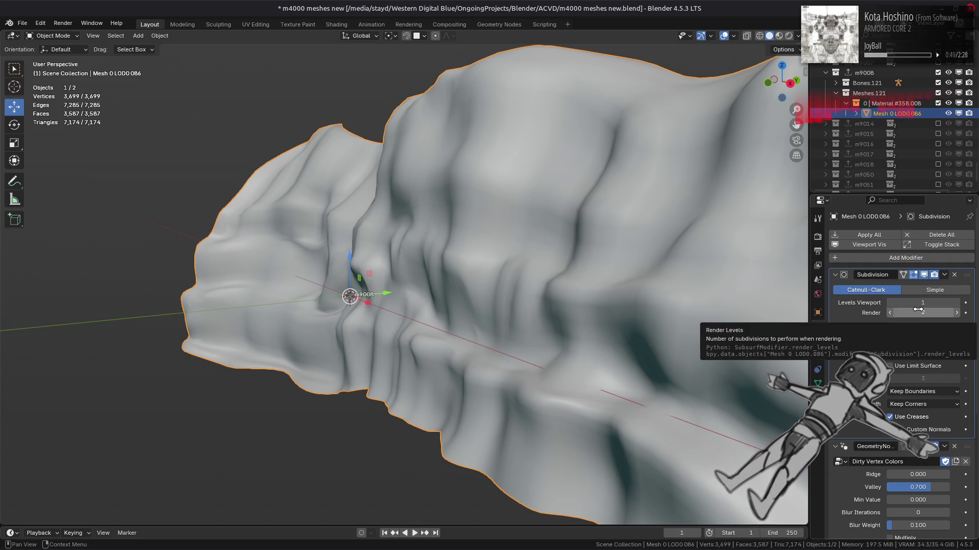
middle_drag(692, 360, 764, 387)
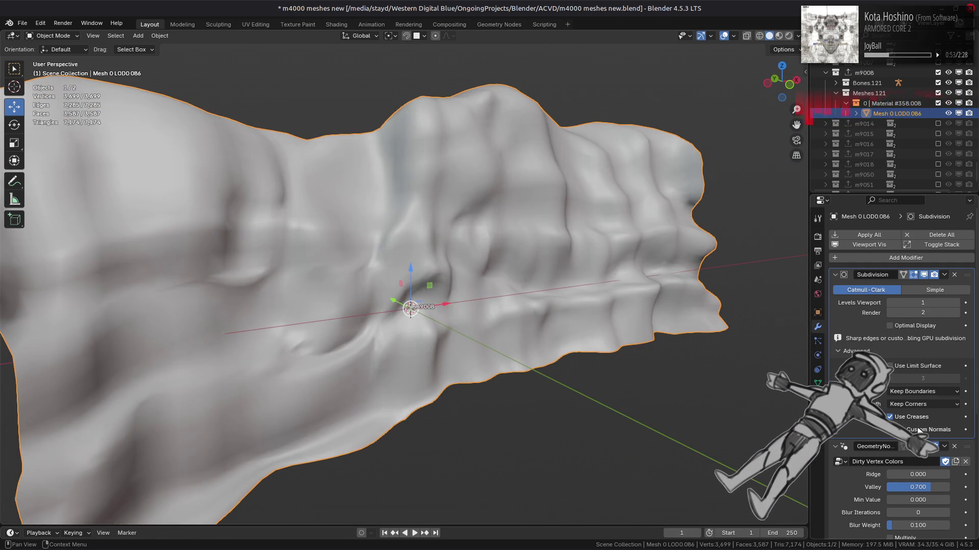
middle_drag(788, 383, 610, 341)
Switch to Material Preview shading and leave the Subdivision hidden in the viewport
click(923, 275)
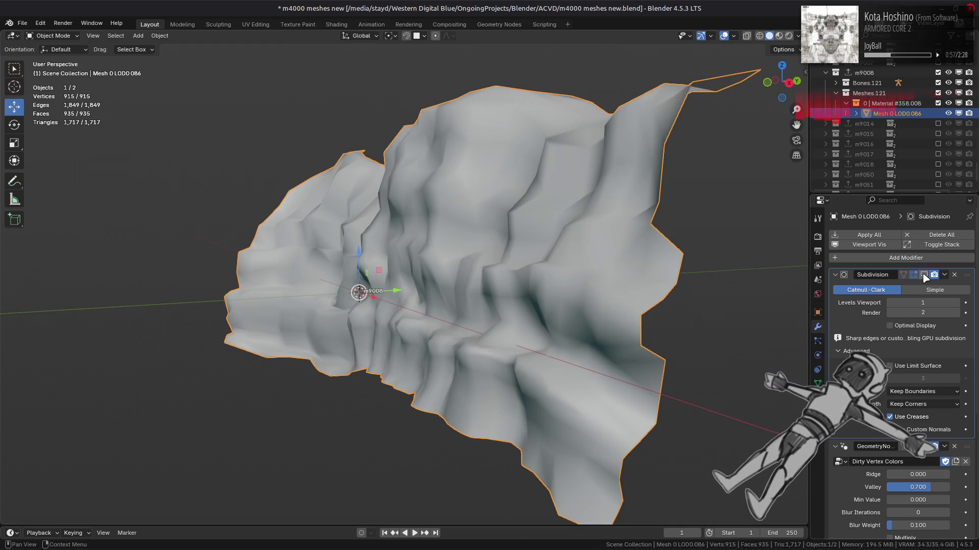
click(924, 275)
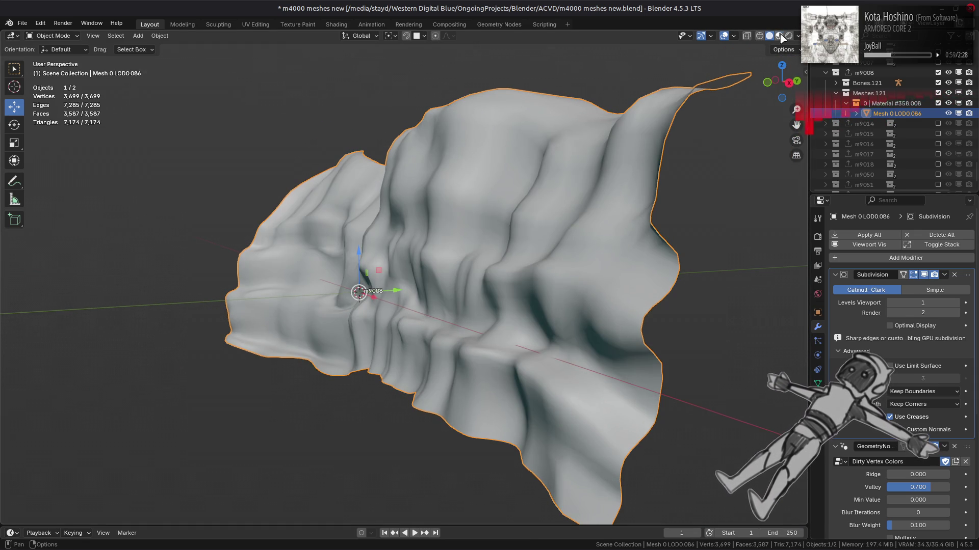
click(780, 35)
scroll(727, 230, up, 2)
click(923, 275)
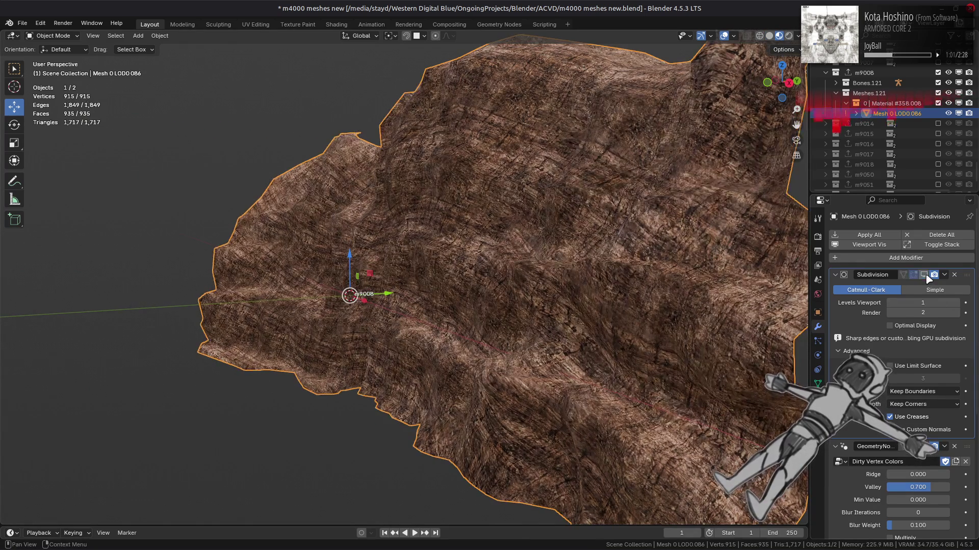
Compare the smooth and faceted textured cliff by toggling Subdivision Realtime from several angles
click(924, 275)
mouse_move(734, 306)
middle_down()
mouse_move(686, 284)
mouse_move(712, 291)
middle_up()
click(925, 275)
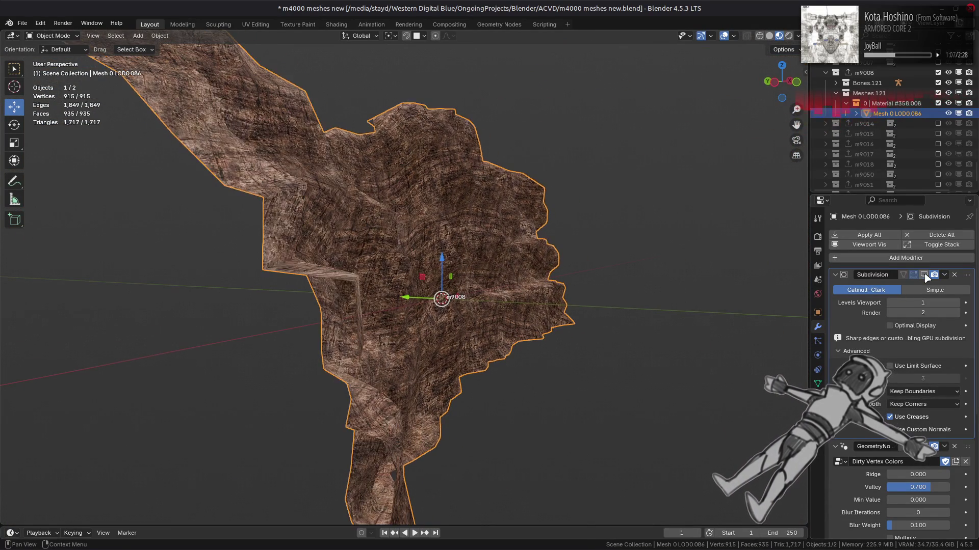
click(925, 276)
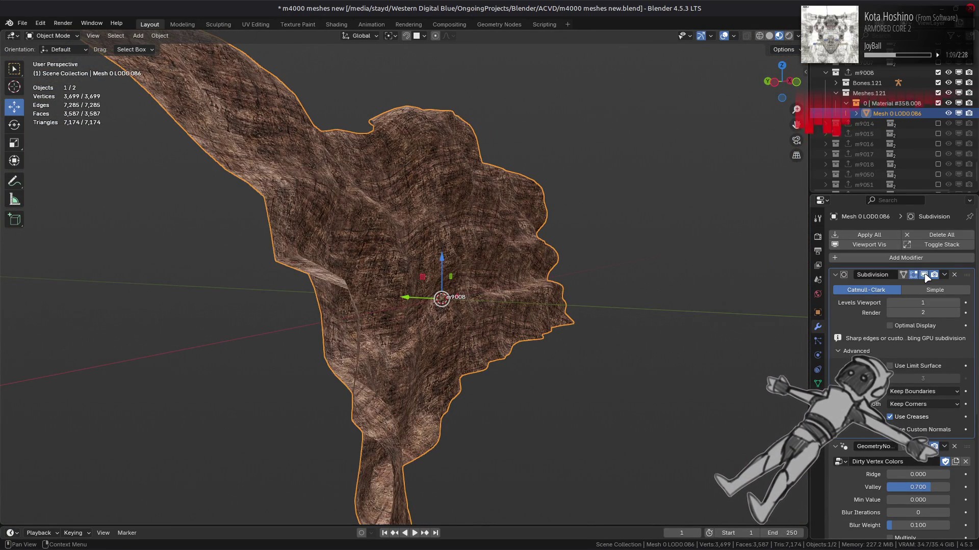
click(925, 276)
click(925, 276)
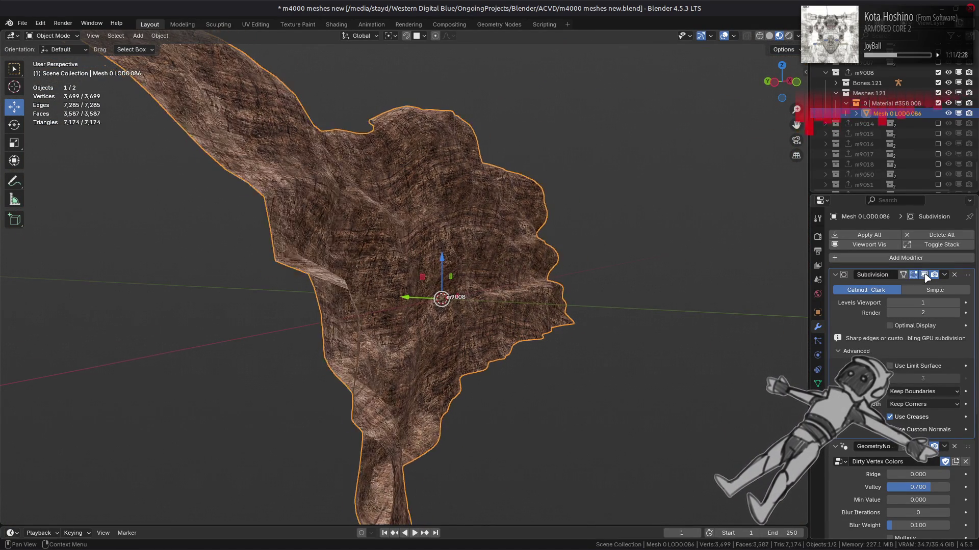
click(925, 275)
middle_drag(715, 290, 711, 321)
click(924, 276)
click(924, 275)
click(924, 275)
click(924, 275)
click(924, 276)
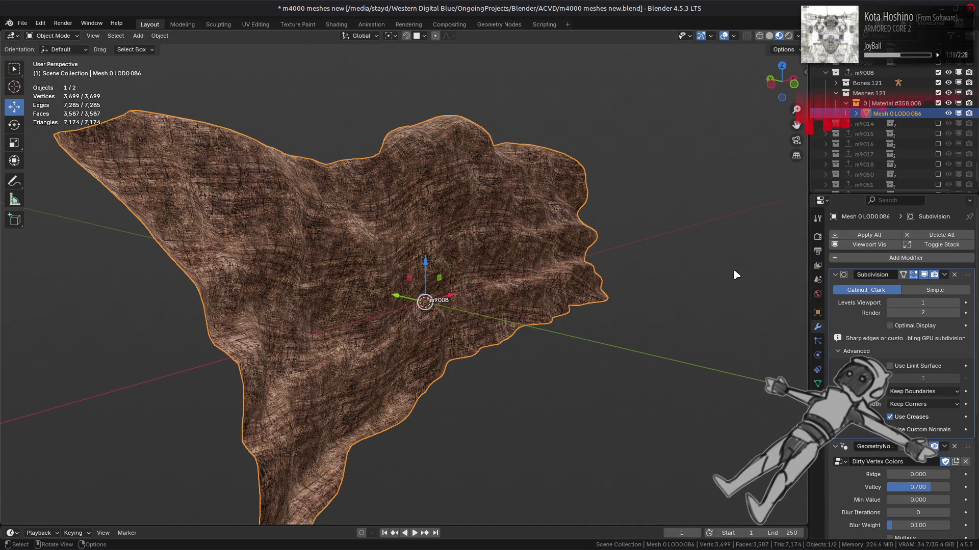
Deselect everything and save the file
key(alt+a)
mouse_move(733, 270)
middle_down()
mouse_move(608, 270)
mouse_move(629, 274)
middle_up()
key(ctrl+s)
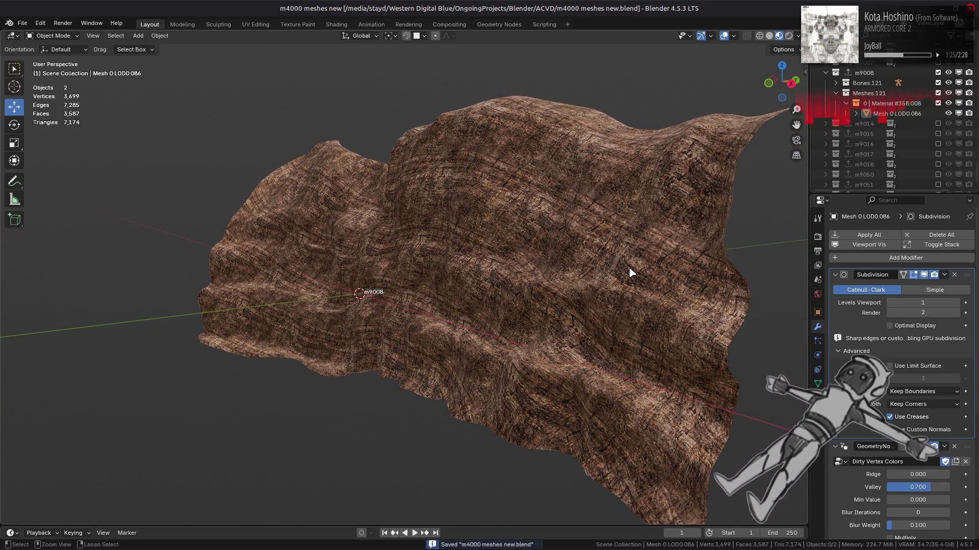
Reselect the cliff, undo/redo to compare, rerun Triangles to Quads (Alt+J) in Edit Mode, and return to Object Mode
ctrl+click(630, 273)
key(ctrl+shift+z)
key(ctrl+z)
key(ctrl+shift+z)
key(ctrl+z)
key(ctrl+shift+z)
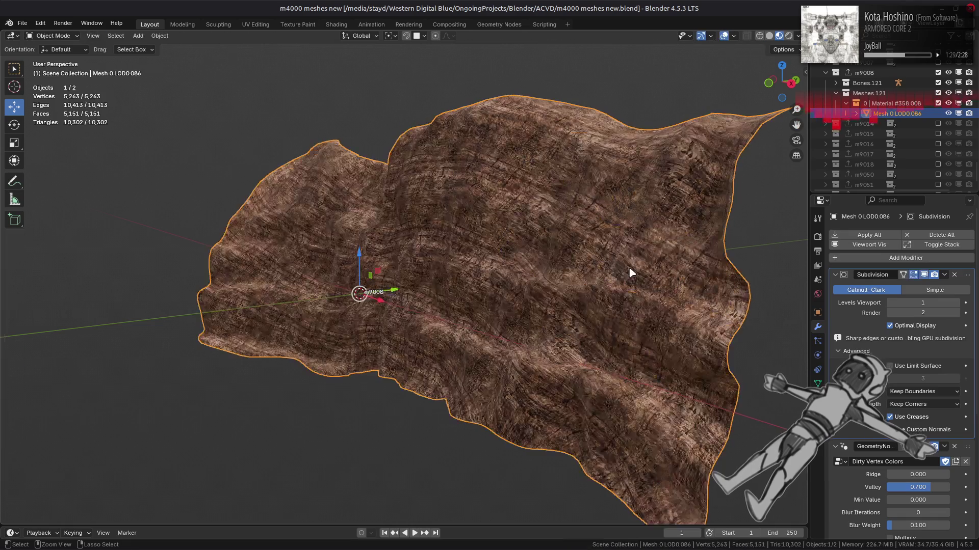
key(Tab)
key(alt+j)
key(ctrl+z)
key(ctrl+shift+z)
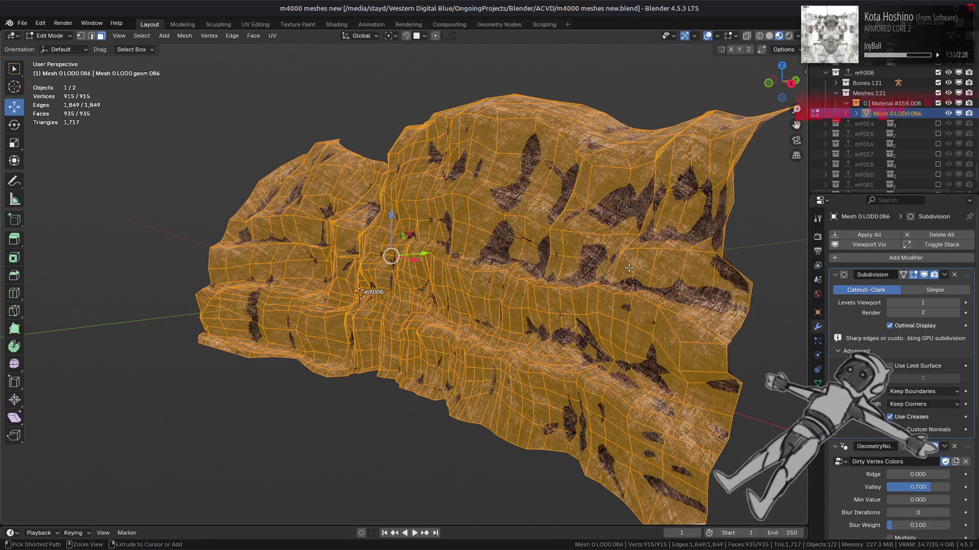
key(Tab)
Leave Subdivision Realtime off, enable AO Gen in the viewport, and save m4000 meshes new.blend
key(alt+a)
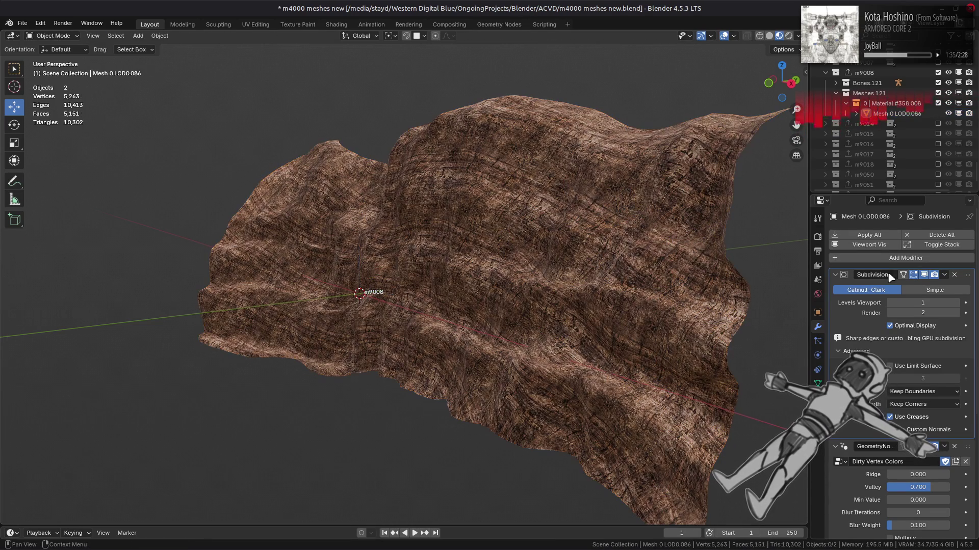
click(926, 277)
click(926, 277)
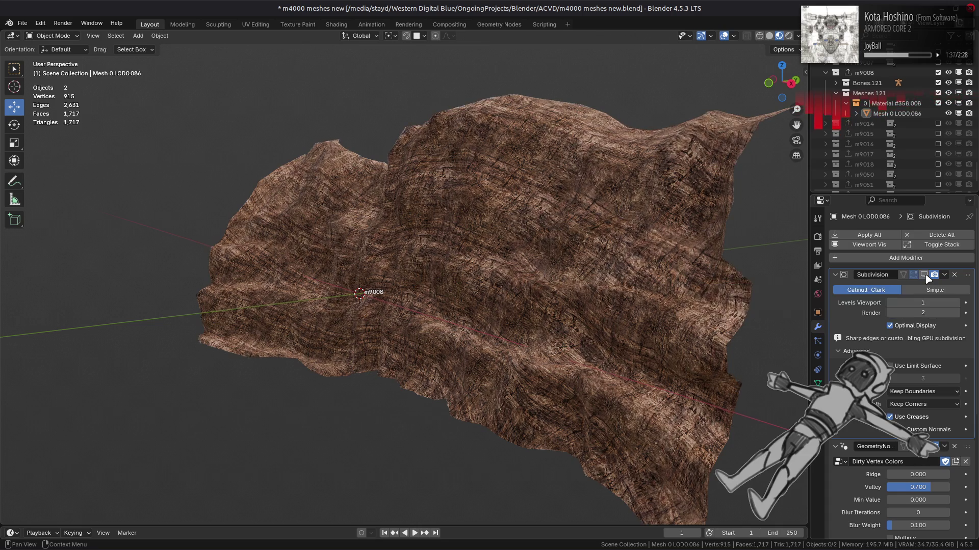
click(927, 277)
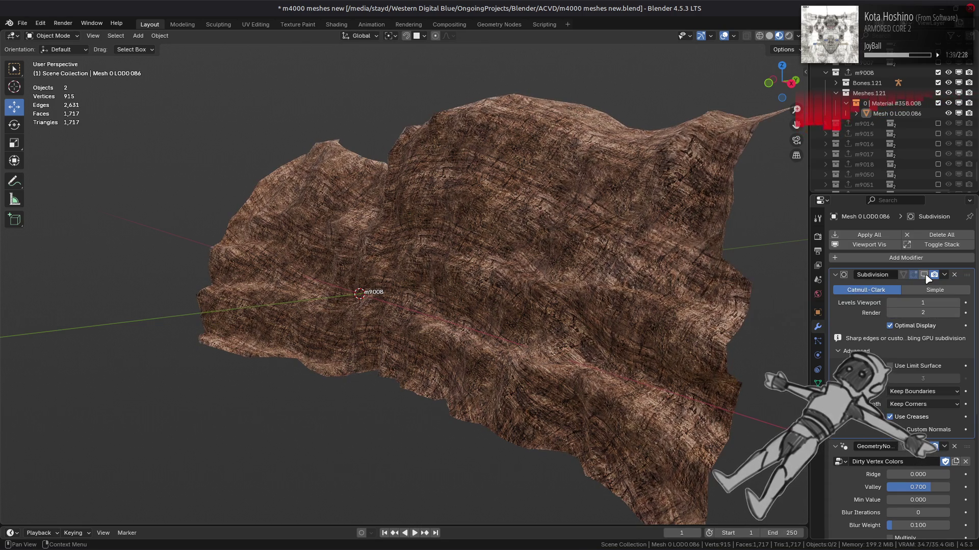
click(925, 276)
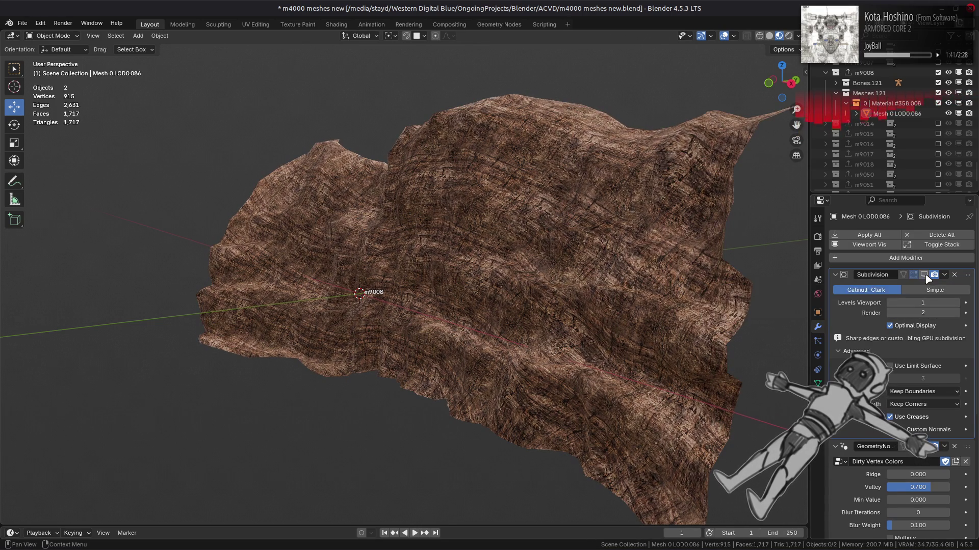
scroll(905, 448, down, 4)
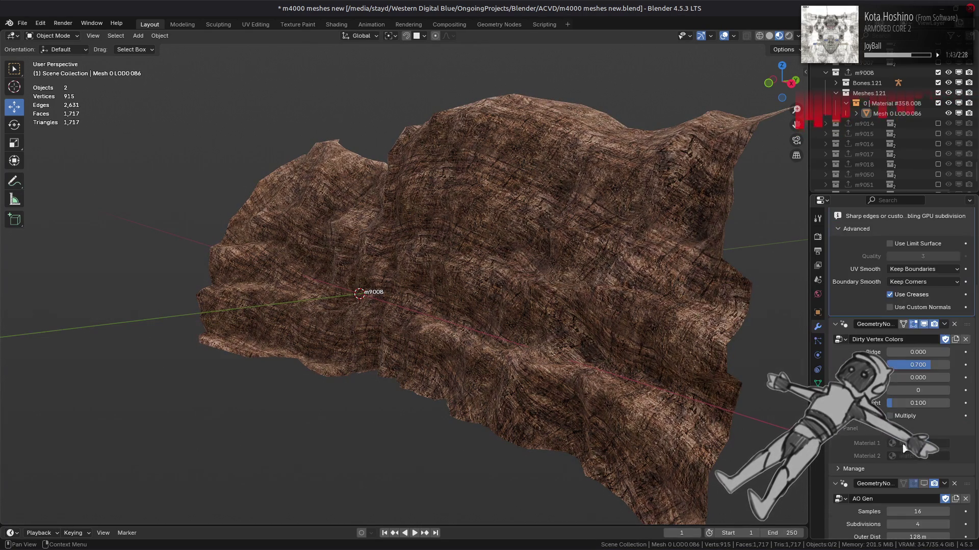
click(924, 484)
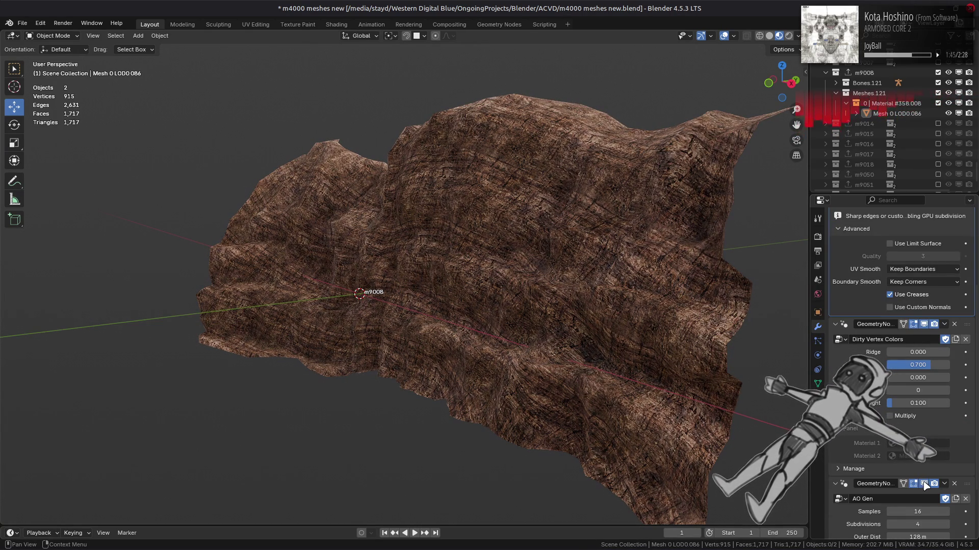
mouse_move(564, 322)
middle_down()
mouse_move(635, 315)
mouse_move(629, 281)
middle_up()
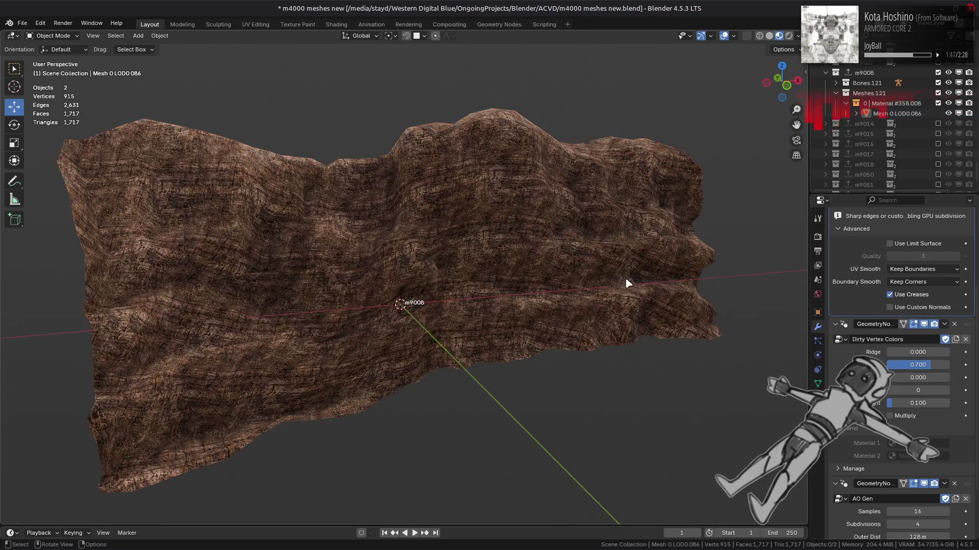
key(ctrl+s)
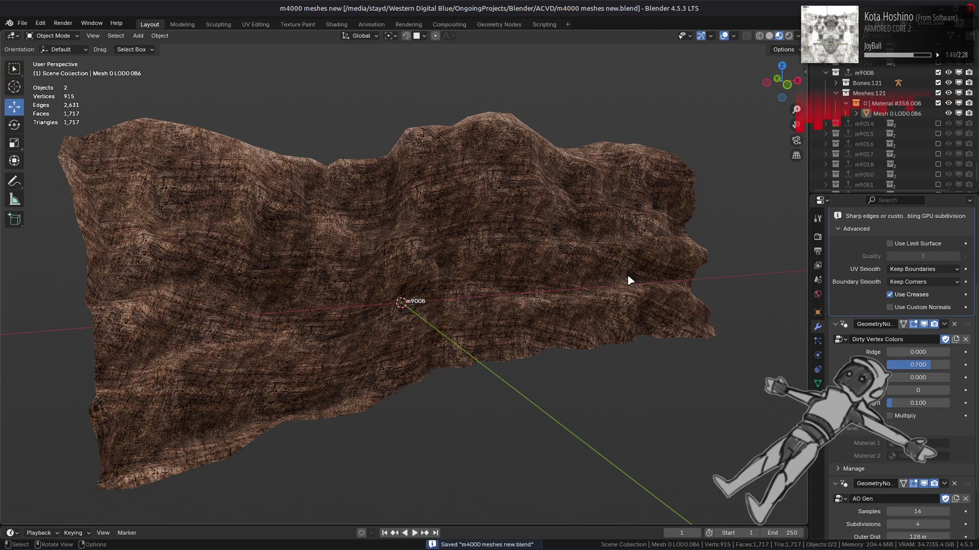
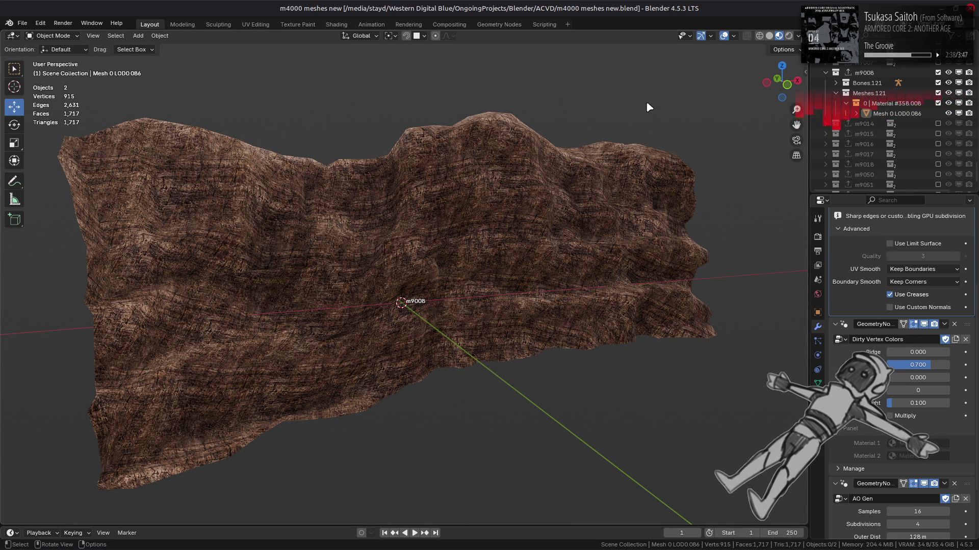
scroll(932, 86, down, 2)
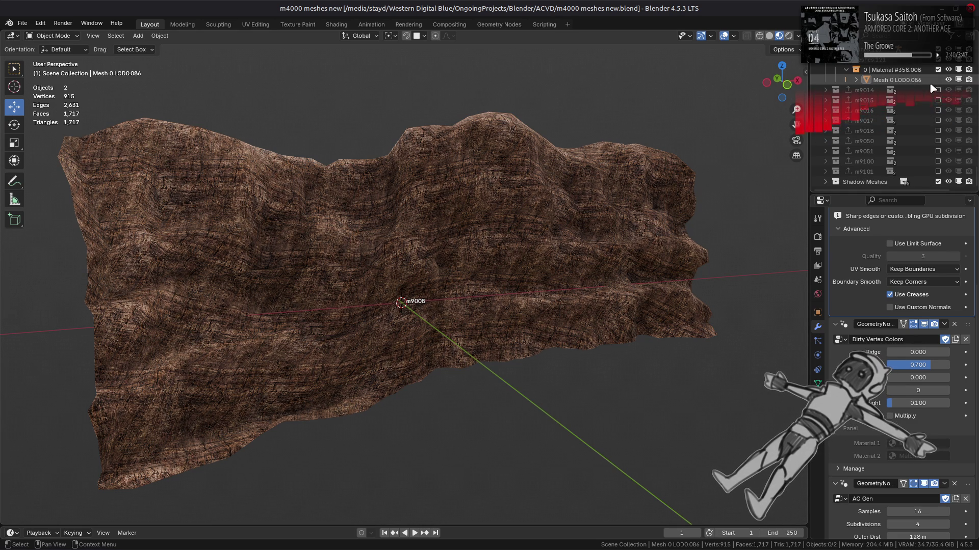
Expand Shadow Meshes, exclude m9008 and include m9007 so its rock shows instead
click(826, 182)
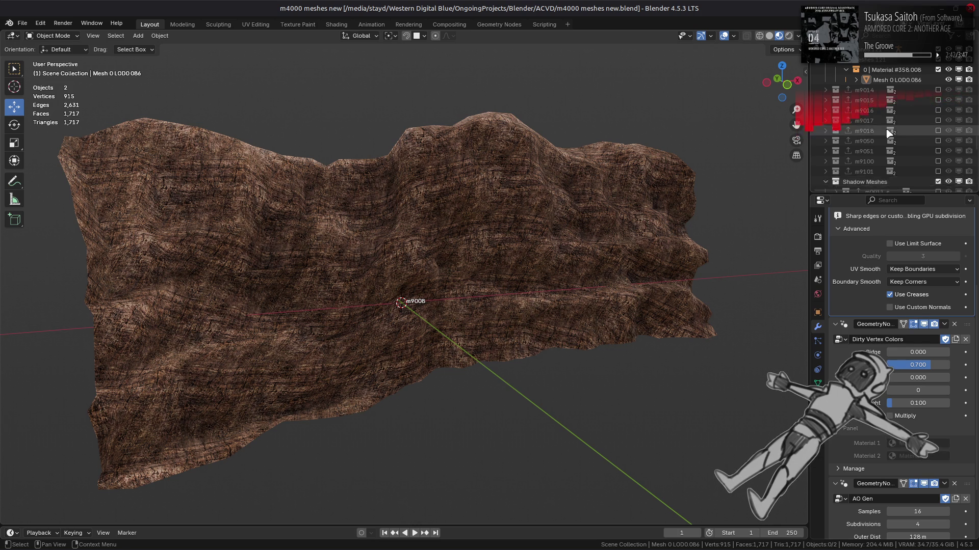
scroll(888, 132, down, 5)
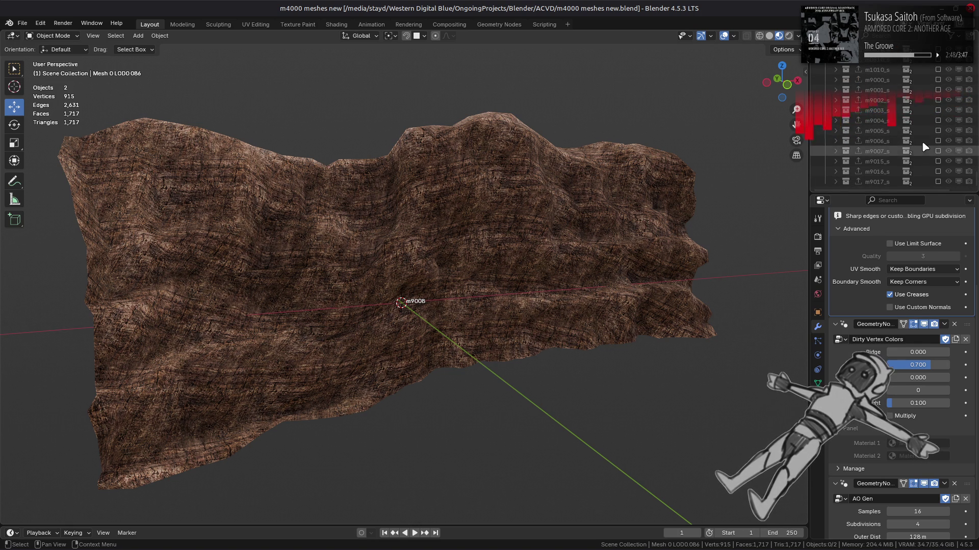
scroll(921, 140, up, 3)
scroll(929, 126, up, 2)
scroll(938, 109, up, 2)
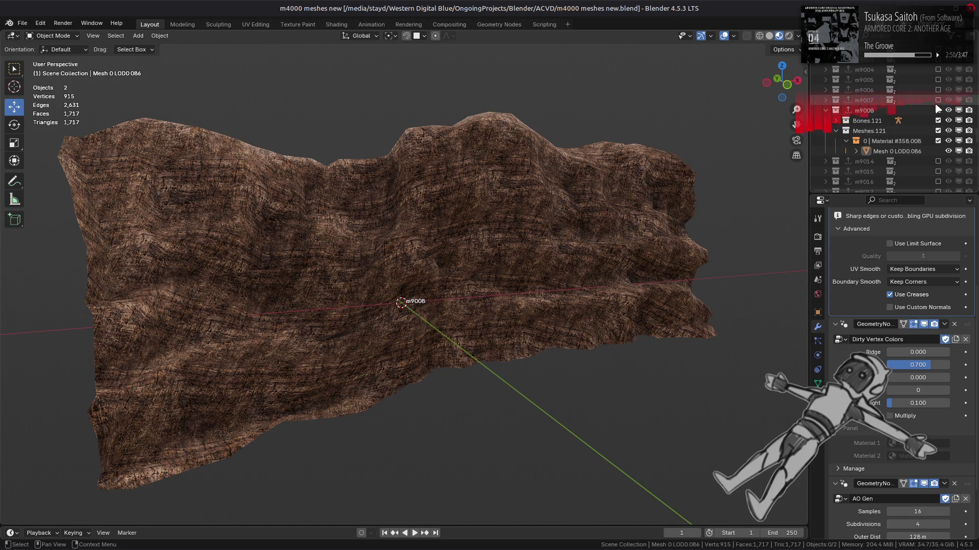
click(937, 110)
mouse_move(634, 196)
middle_down()
mouse_move(583, 217)
mouse_move(564, 212)
mouse_move(756, 207)
mouse_move(711, 206)
middle_up()
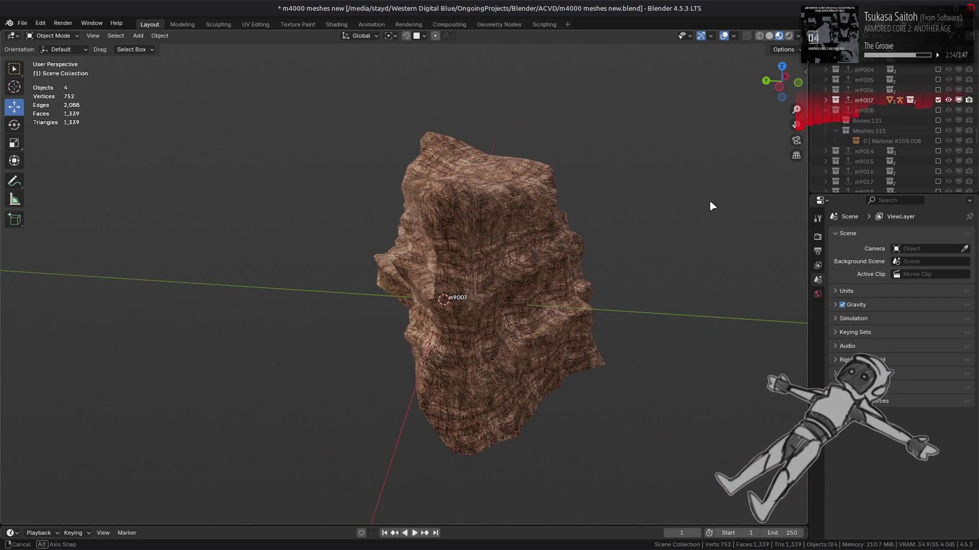
Swap m9007 out for m9006 and enable its m9006_s shadow mesh collection
click(937, 100)
click(938, 90)
mouse_move(727, 161)
middle_down()
mouse_move(637, 188)
mouse_move(655, 194)
mouse_move(635, 207)
mouse_move(765, 177)
middle_up()
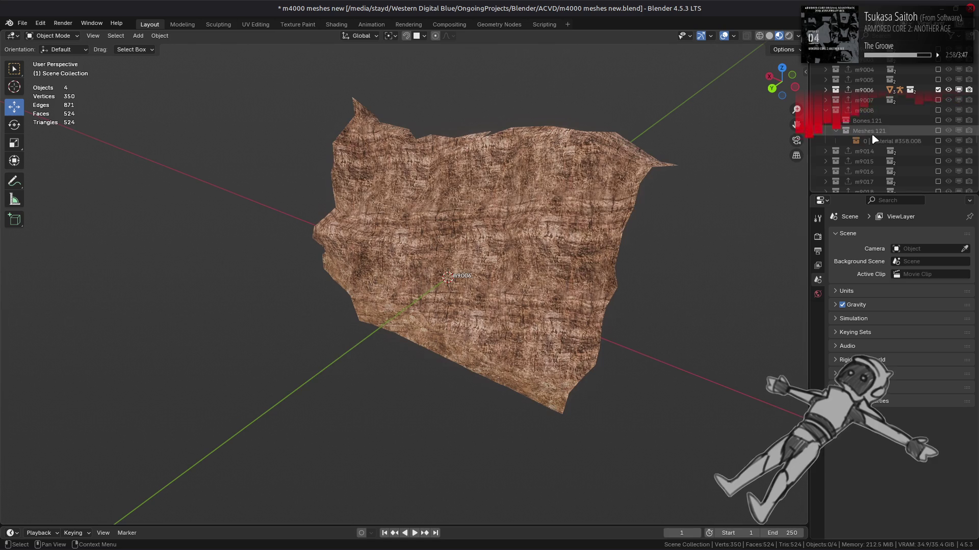
scroll(883, 137, down, 3)
scroll(883, 134, down, 2)
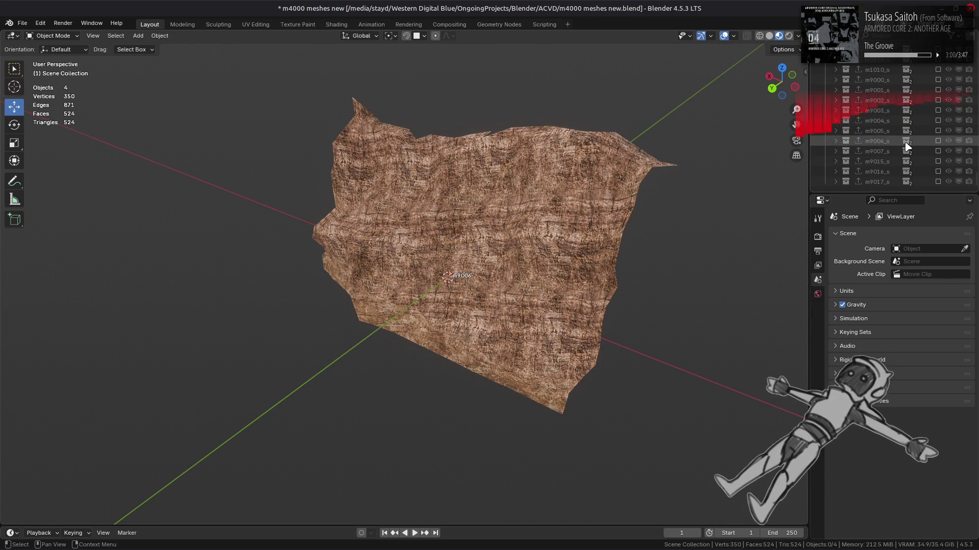
scroll(933, 140, down, 2)
click(937, 141)
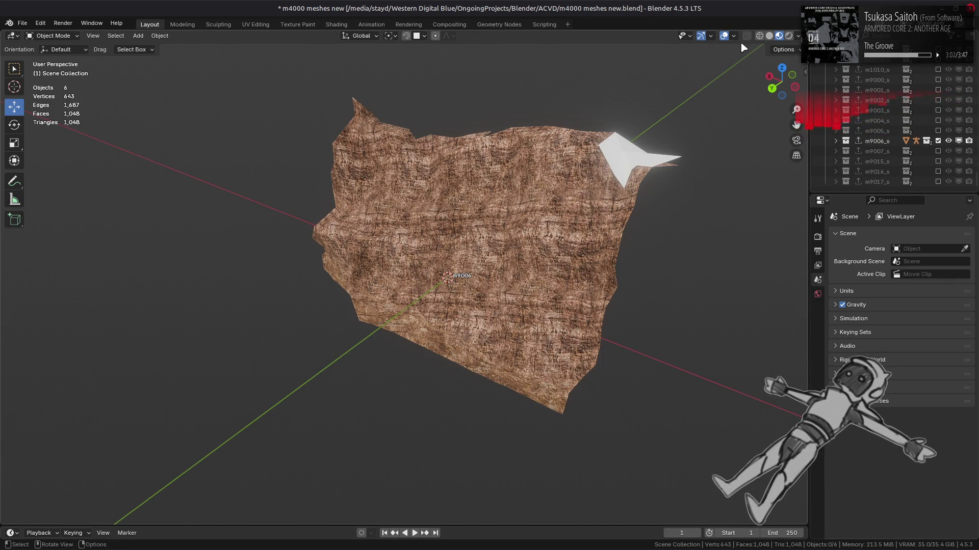
Use solid shading and select Mesh 0.030 inside m9006_s > Meshes.081
click(769, 36)
click(836, 141)
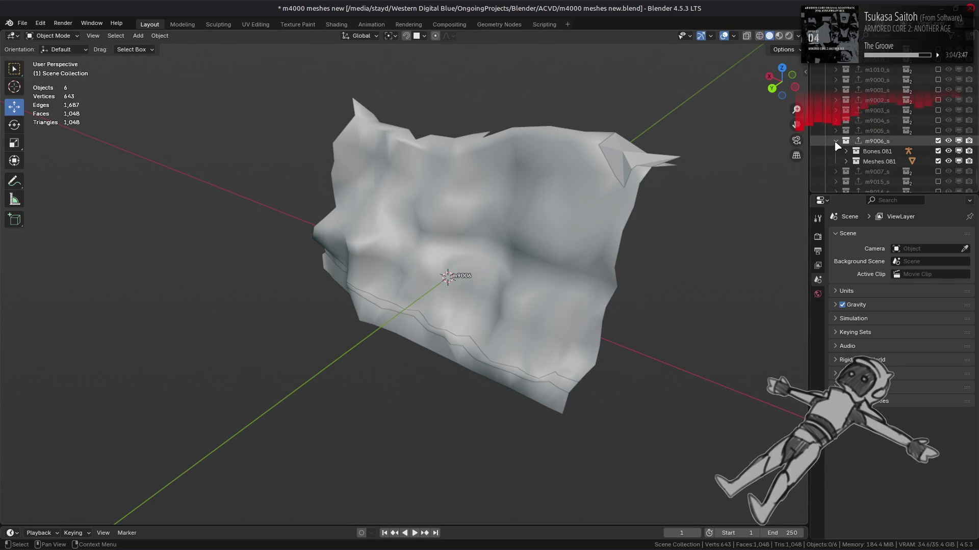
click(846, 162)
click(886, 172)
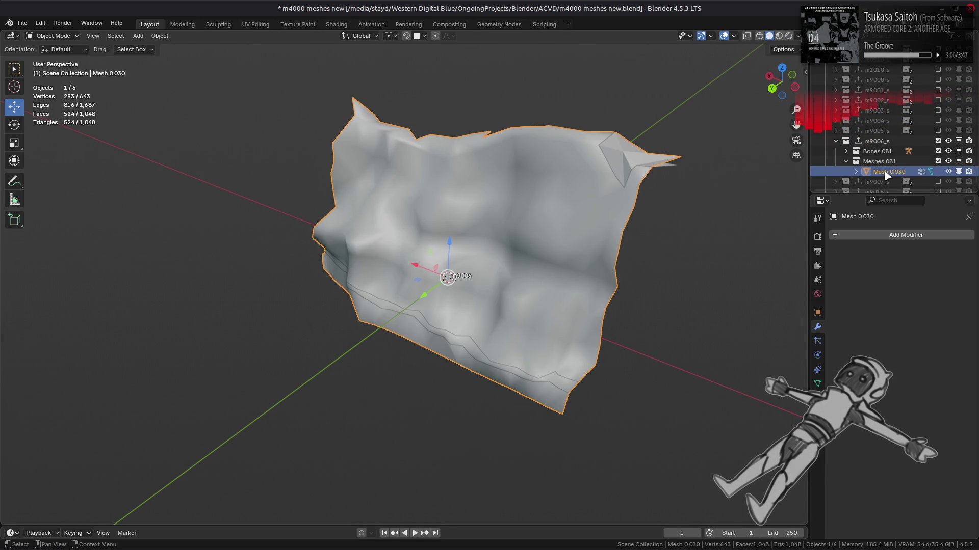
key(alt+a)
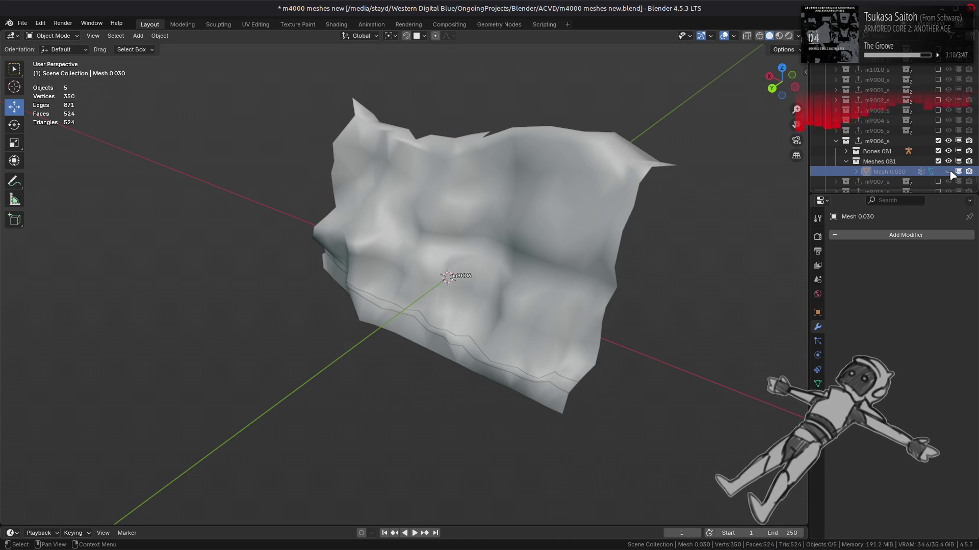
mouse_move(474, 173)
middle_down()
mouse_move(451, 199)
mouse_move(573, 234)
middle_up()
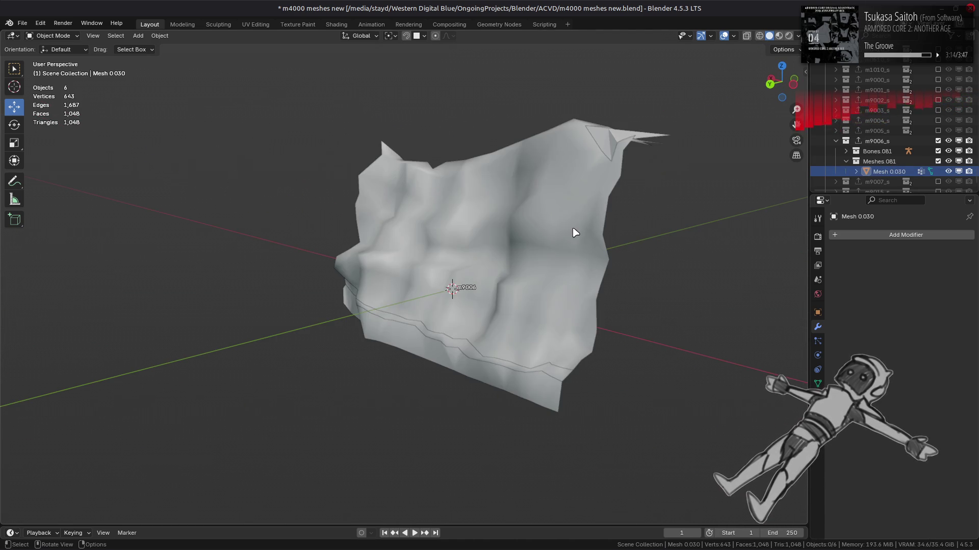
key(Tab)
mouse_move(569, 222)
middle_down()
mouse_move(356, 219)
mouse_move(465, 217)
middle_up()
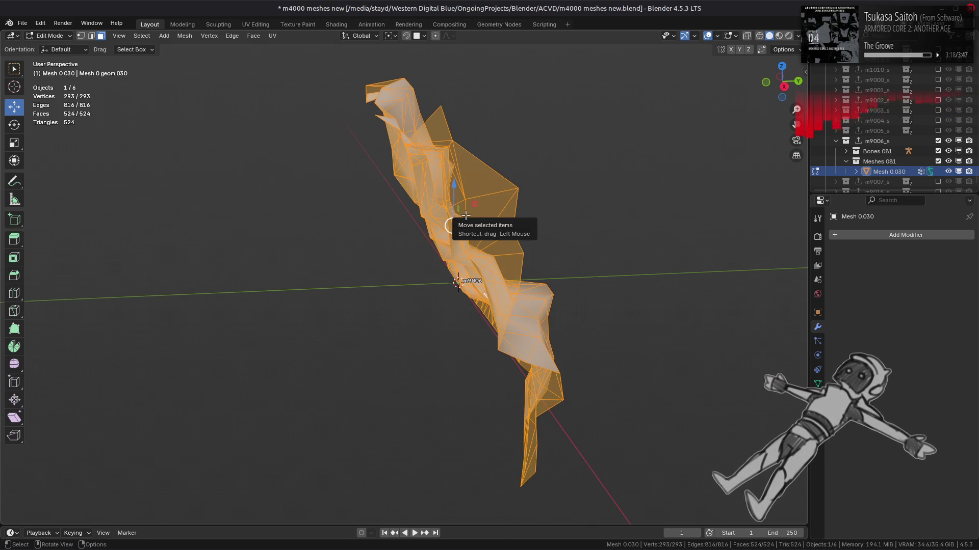
key(Tab)
mouse_move(465, 216)
middle_down()
mouse_move(364, 204)
mouse_move(397, 199)
mouse_move(374, 189)
mouse_move(344, 213)
mouse_move(510, 210)
middle_up()
key(Tab)
key(Tab)
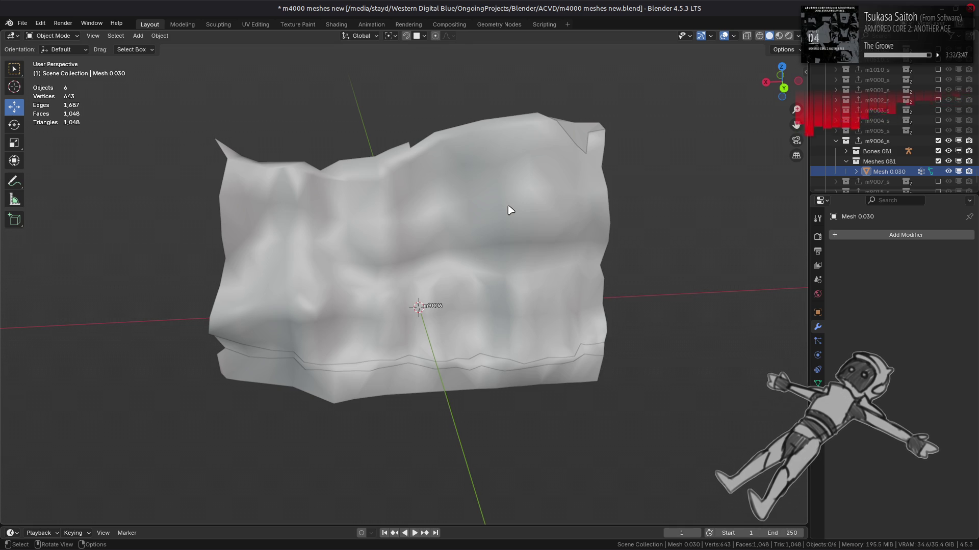
middle_drag(493, 217, 536, 212)
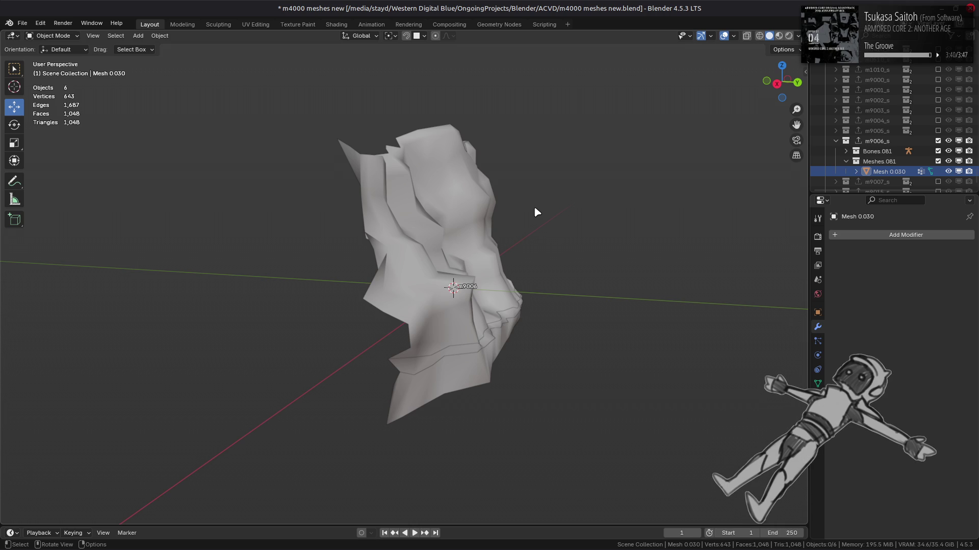
Enter Edit Mode on Mesh 0.030 with edge select and select the whole mesh
mouse_move(535, 212)
middle_down()
mouse_move(448, 262)
mouse_move(487, 268)
middle_up()
click(440, 263)
key(Tab)
key(Tab)
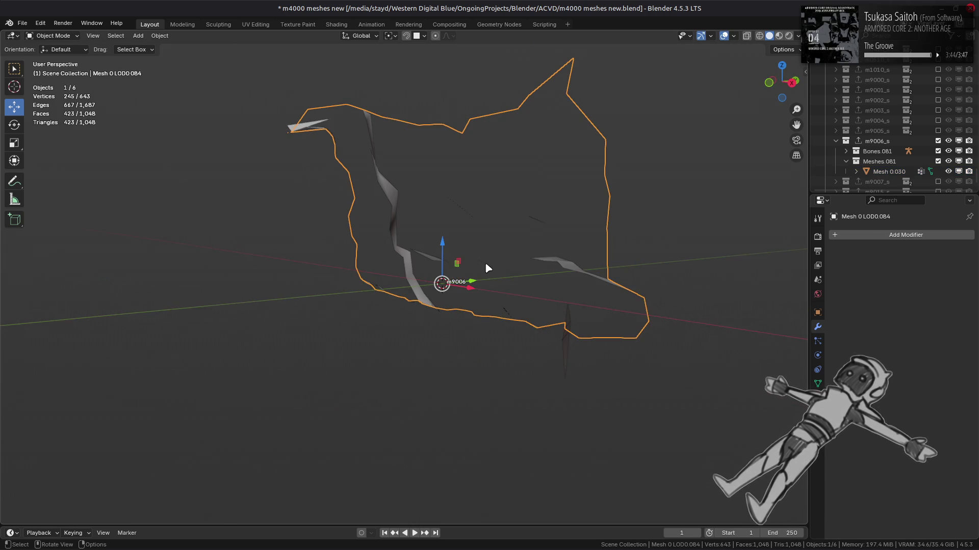
click(889, 171)
key(Tab)
key(2)
alt+click(605, 237)
key(a)
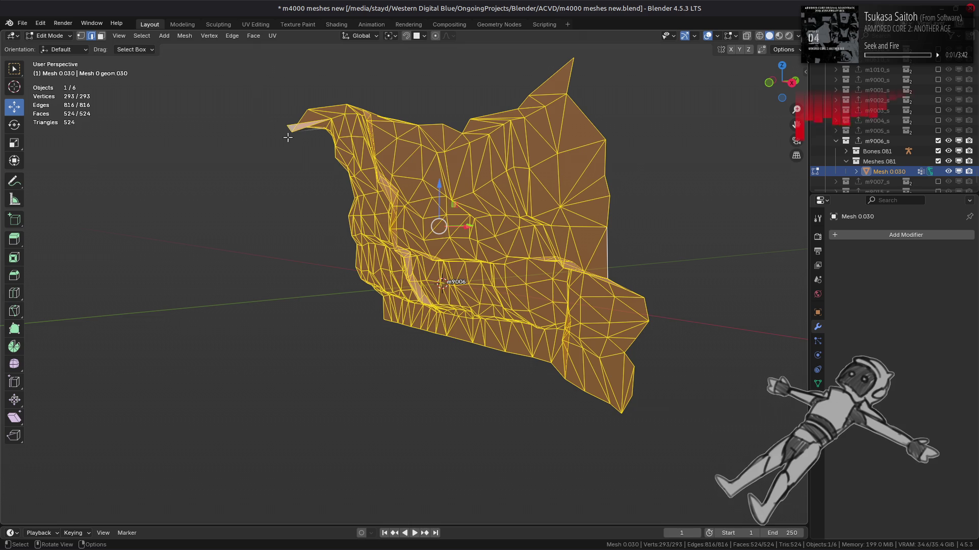
Try filling the mesh's boundary loop with a face, then undo it
click(142, 35)
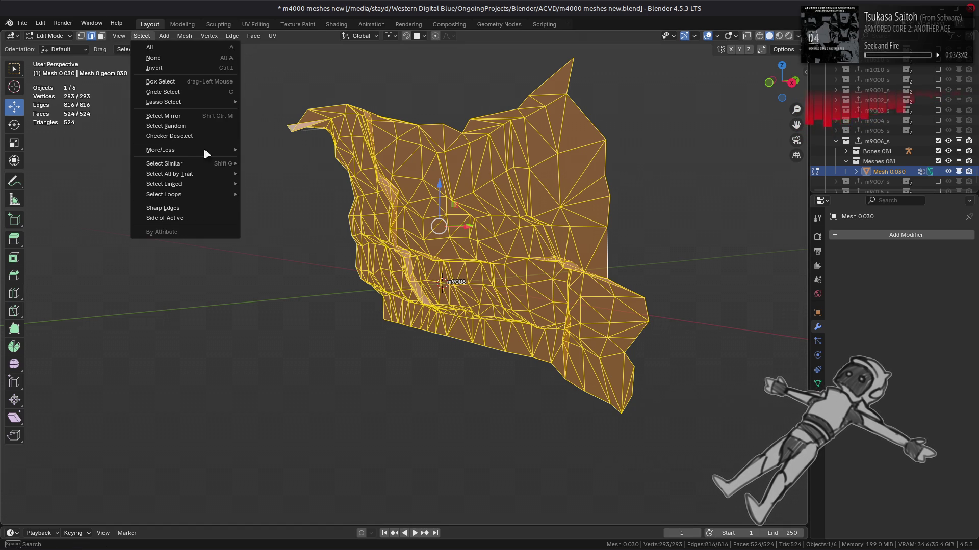
click(269, 227)
key(f)
mouse_move(270, 227)
middle_down()
mouse_move(181, 240)
mouse_move(229, 225)
middle_up()
key(ctrl+z)
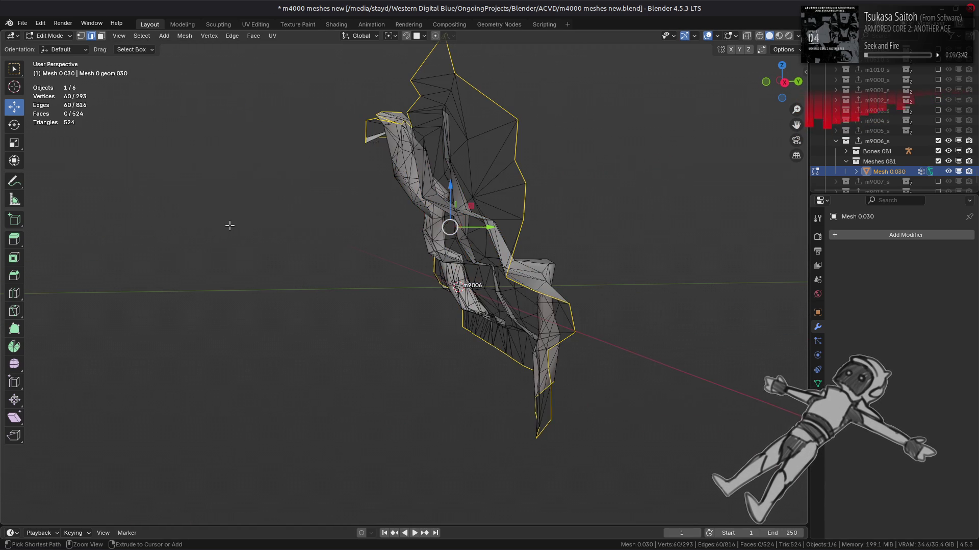
Select the entire mesh and wrap it in a Convex Hull
key(ctrl+l)
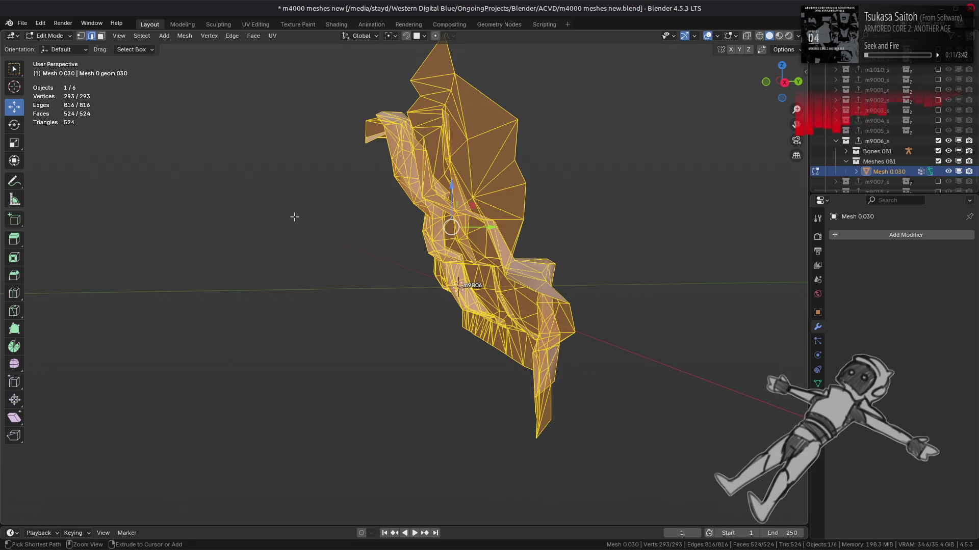
click(185, 36)
click(222, 170)
mouse_move(365, 219)
middle_down()
mouse_move(266, 253)
mouse_move(342, 283)
middle_up()
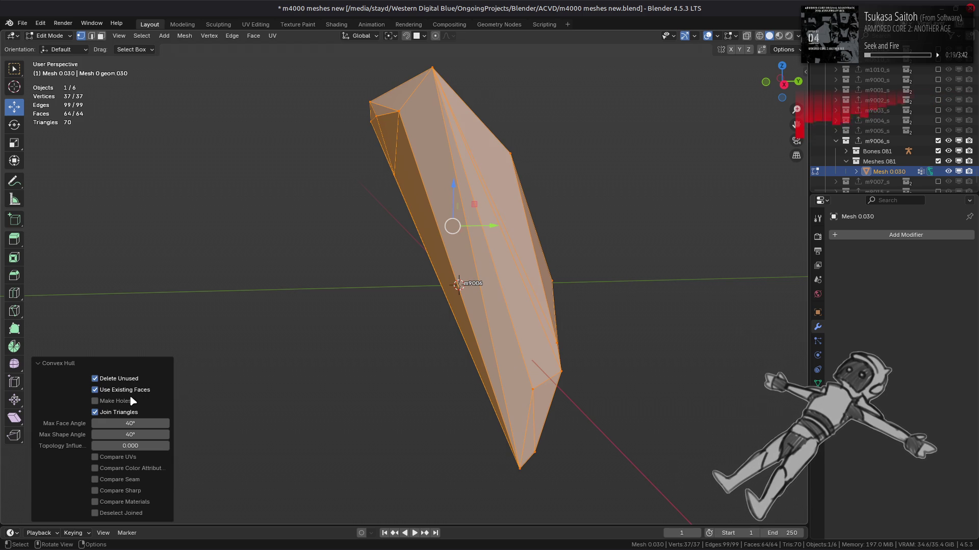
In the Convex Hull panel keep Join Triangles on and set Max Shape Angle to 89°
click(95, 412)
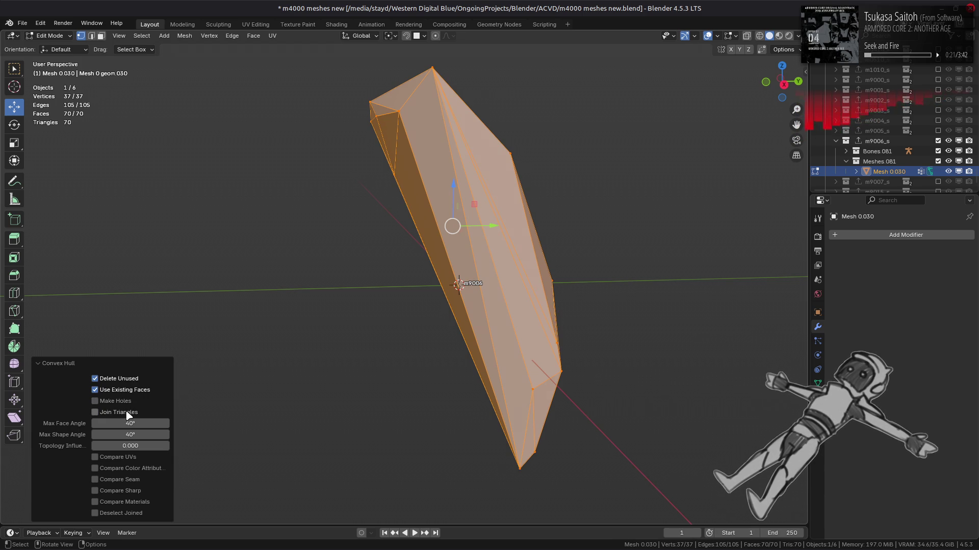
middle_drag(306, 411, 148, 412)
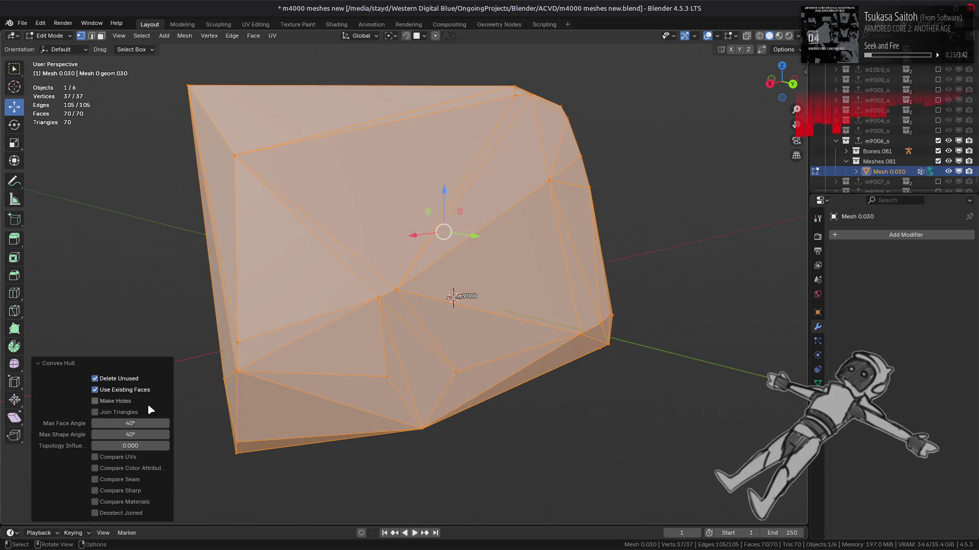
click(130, 418)
click(129, 417)
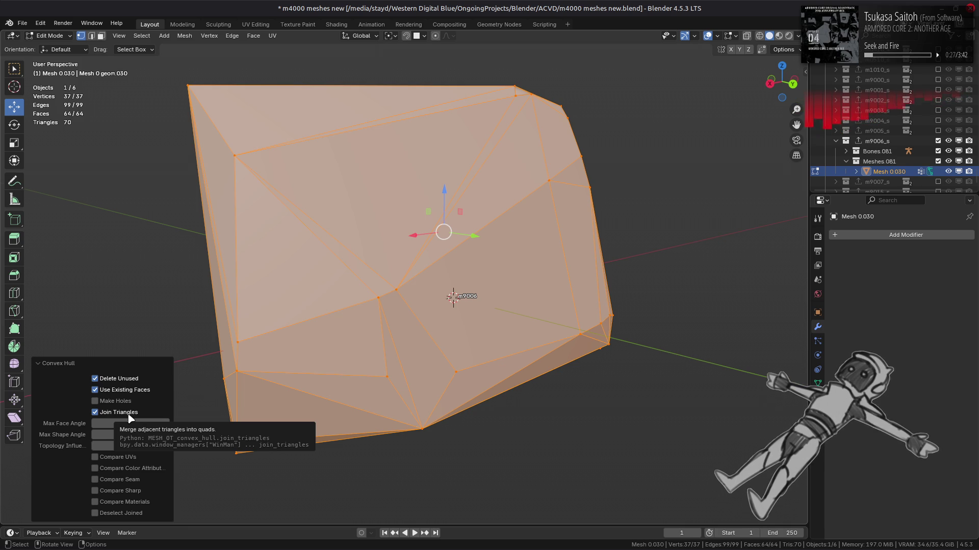
click(142, 436)
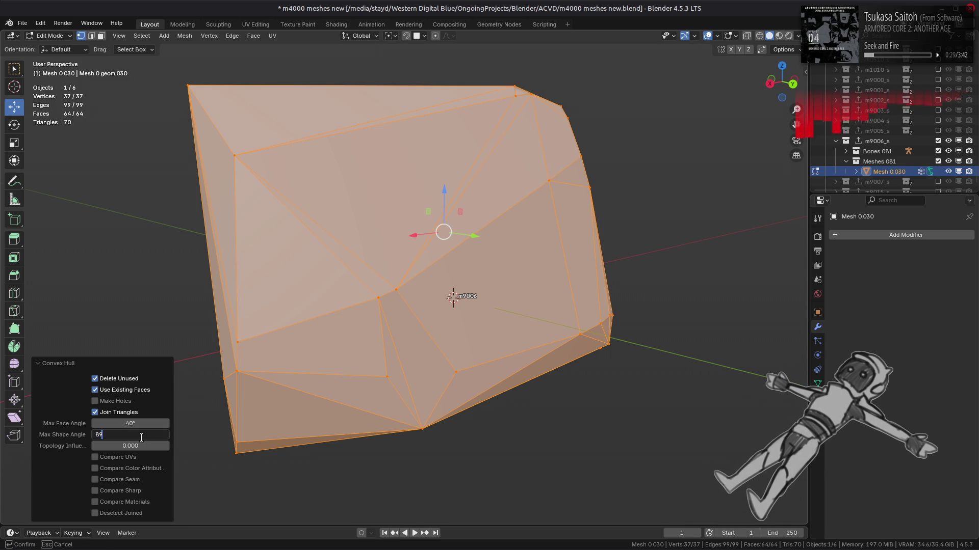
key(Return)
middle_drag(297, 361, 346, 353)
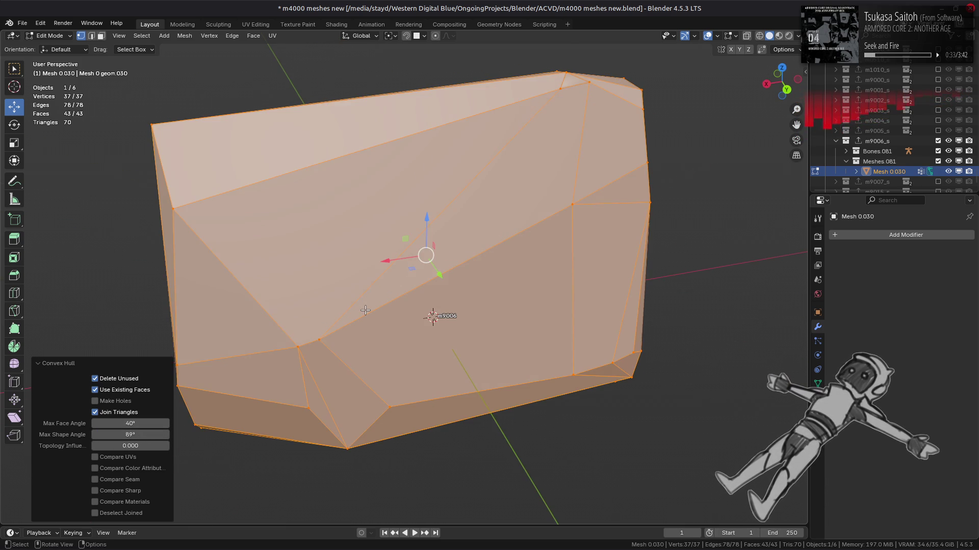
Undo and redo the hull repeatedly to compare, ending on the original detailed mesh
key(ctrl+z)
middle_drag(365, 310, 411, 321)
key(ctrl+shift+z)
key(ctrl+z)
key(ctrl+shift+z)
key(ctrl+z)
key(ctrl+shift+z)
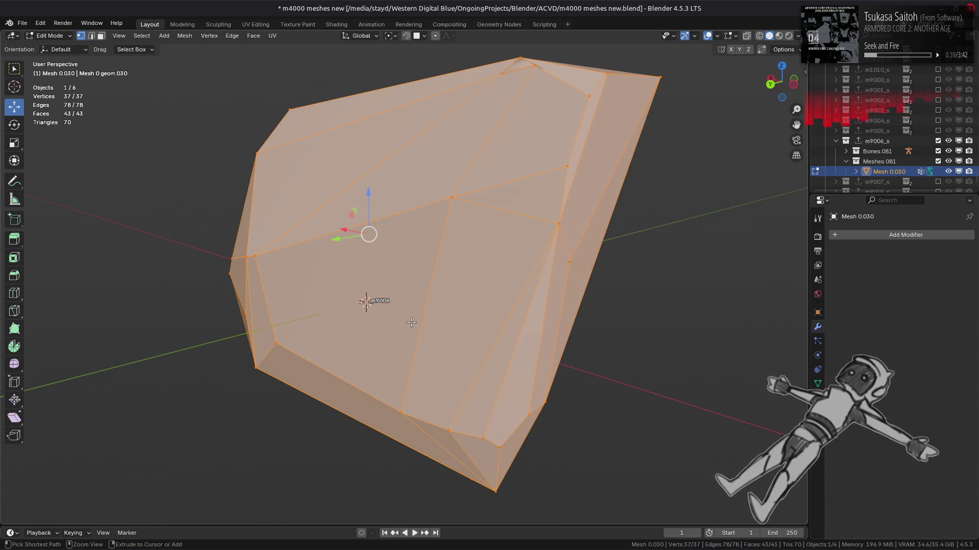
key(ctrl+z)
middle_drag(411, 323, 392, 304)
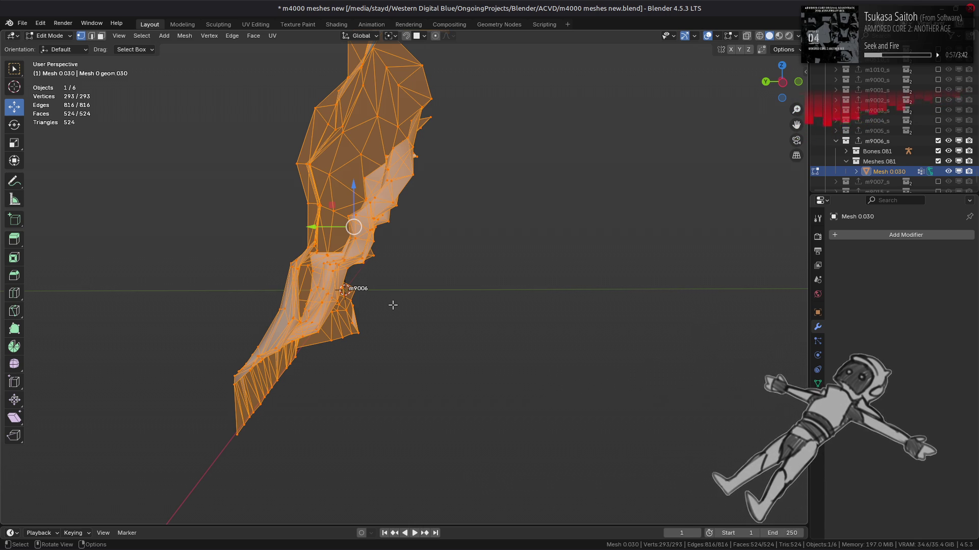
Leave Edit Mode and view the m9006_s map mesh from above
key(Tab)
middle_drag(393, 302, 612, 230)
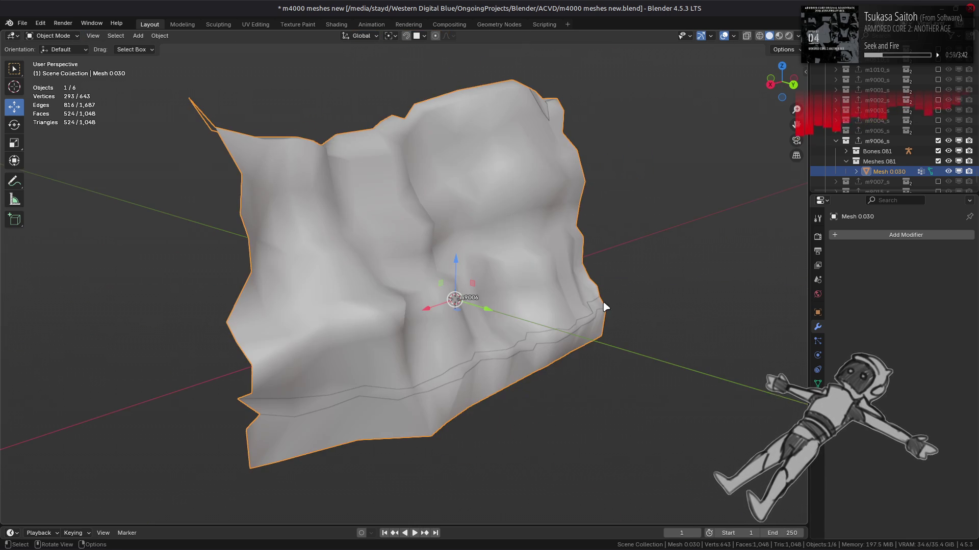
Exclude m9006_s and enable the m9008 collection so its rock mesh faces the view
click(937, 141)
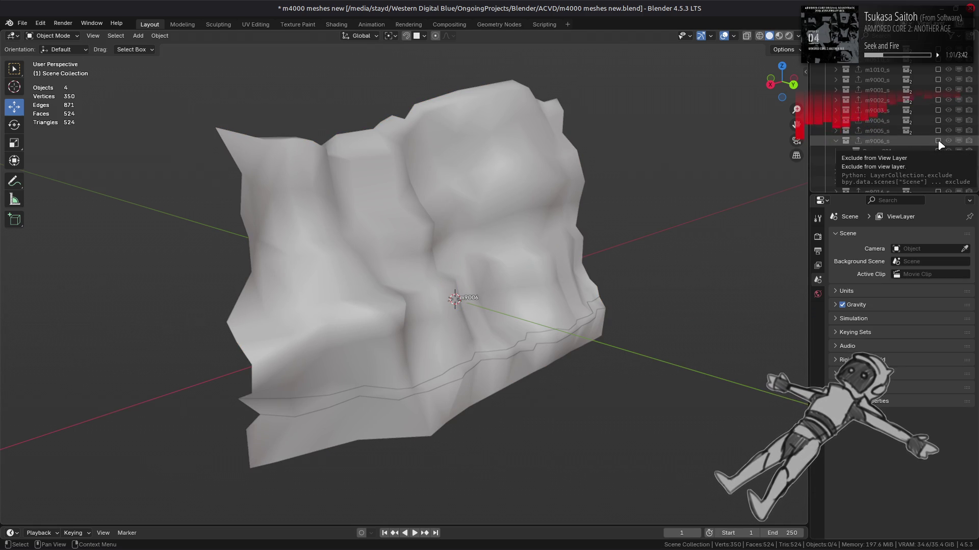
scroll(918, 141, up, 3)
scroll(899, 137, up, 3)
scroll(899, 136, up, 3)
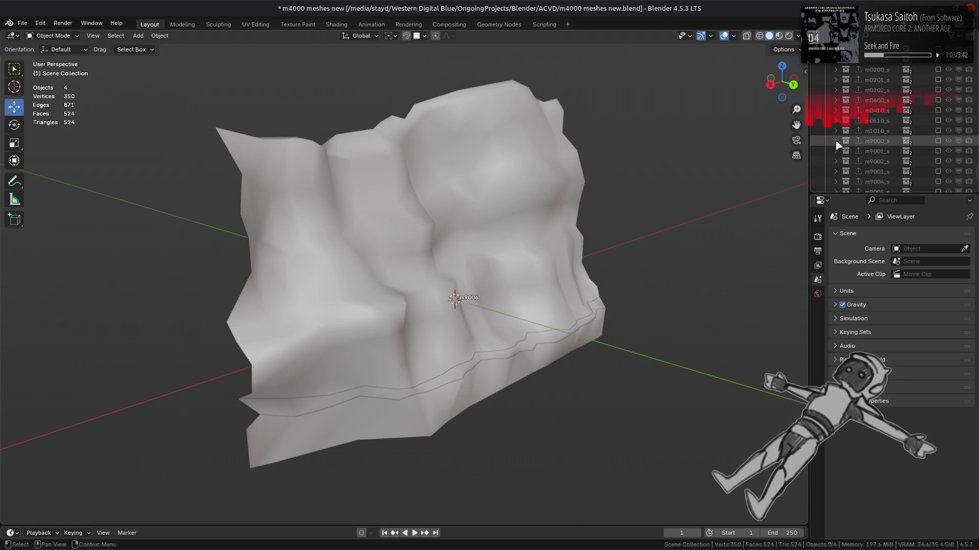
scroll(901, 135, up, 3)
scroll(899, 136, down, 10)
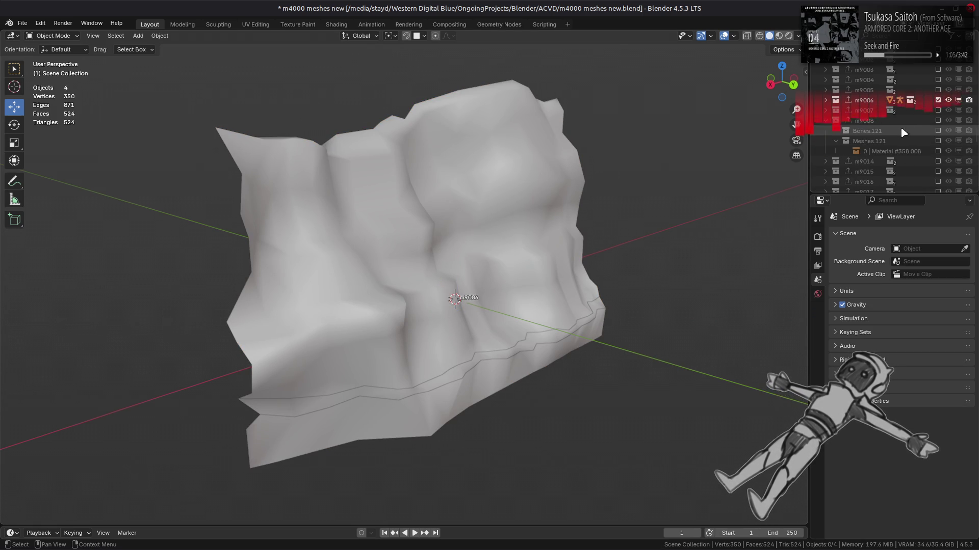
click(938, 100)
click(938, 120)
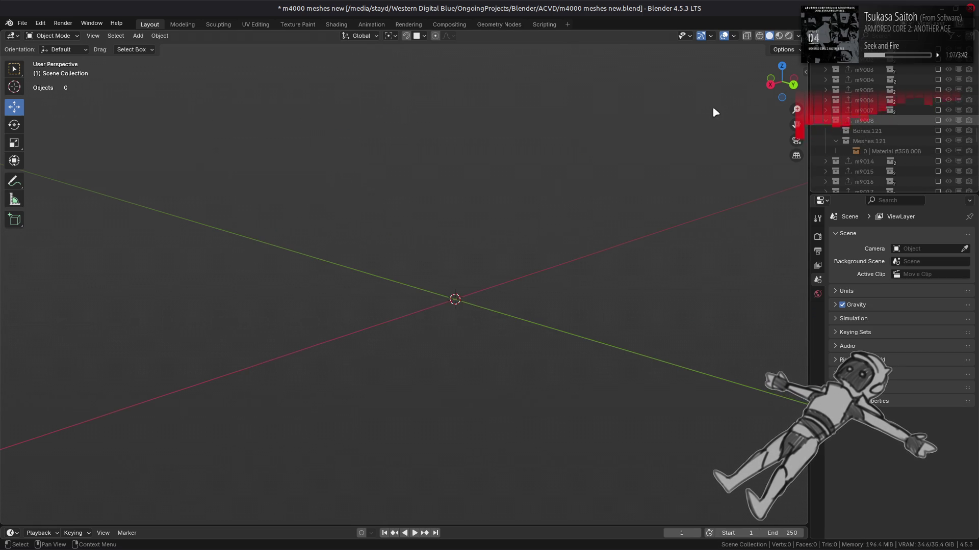
mouse_move(498, 179)
middle_down()
mouse_move(608, 186)
mouse_move(485, 240)
mouse_move(518, 210)
middle_up()
scroll(595, 181, down, 2)
scroll(601, 189, up, 2)
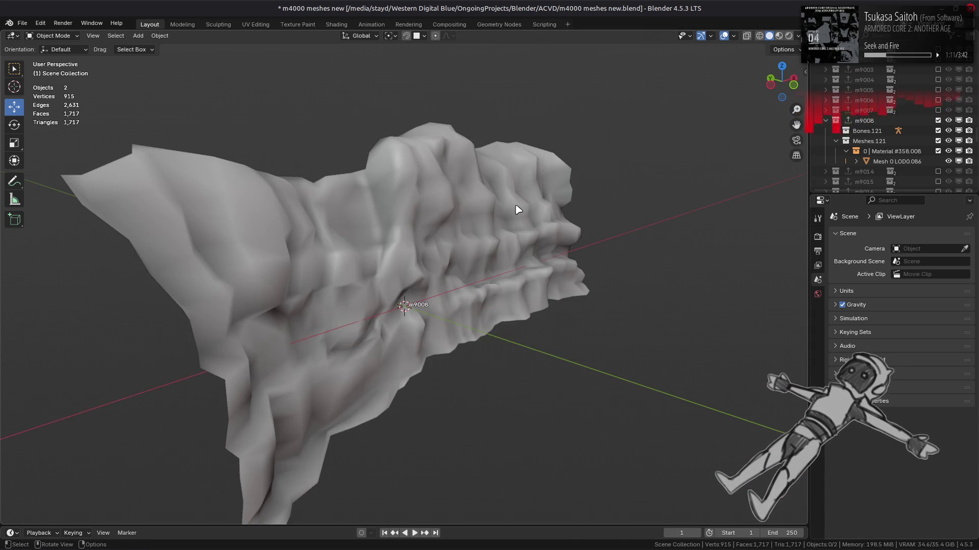
Show Material Preview and select Mesh 0 LOD0.086 to list its modifiers
mouse_move(583, 208)
middle_down()
mouse_move(516, 187)
mouse_move(472, 191)
mouse_move(582, 197)
mouse_move(572, 202)
middle_up()
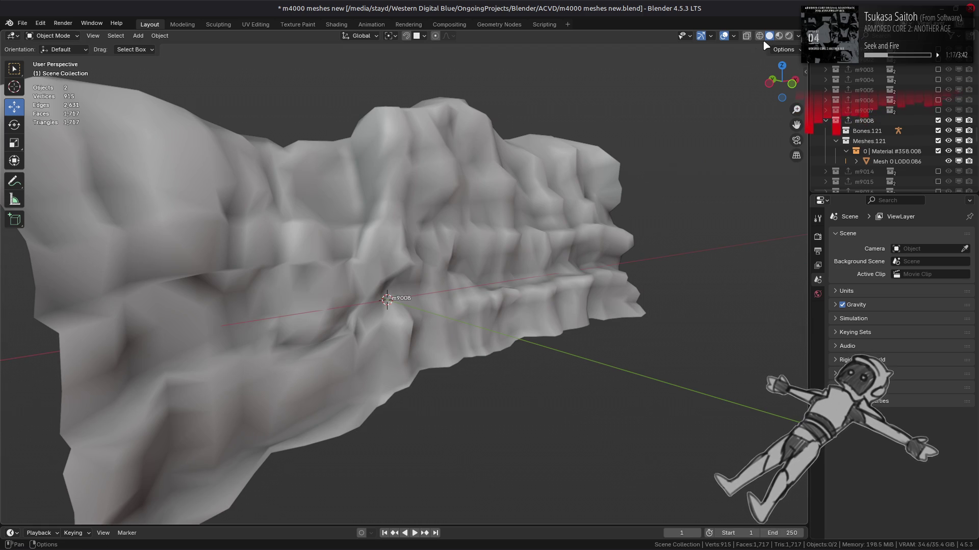
click(779, 37)
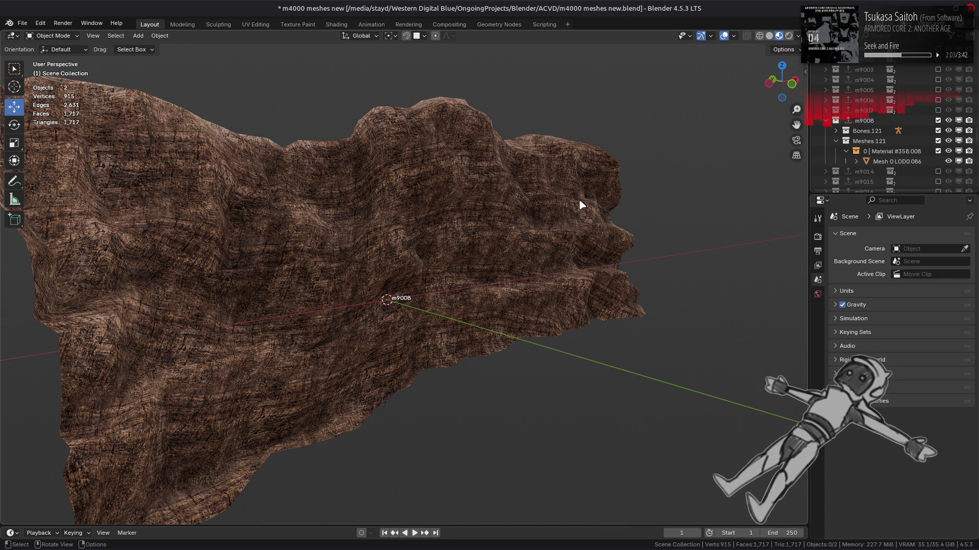
click(887, 151)
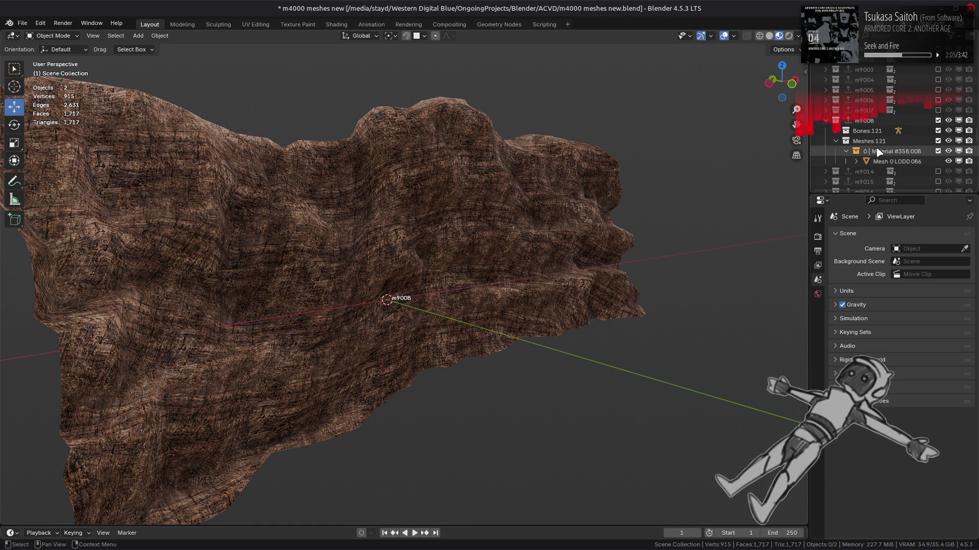
click(888, 162)
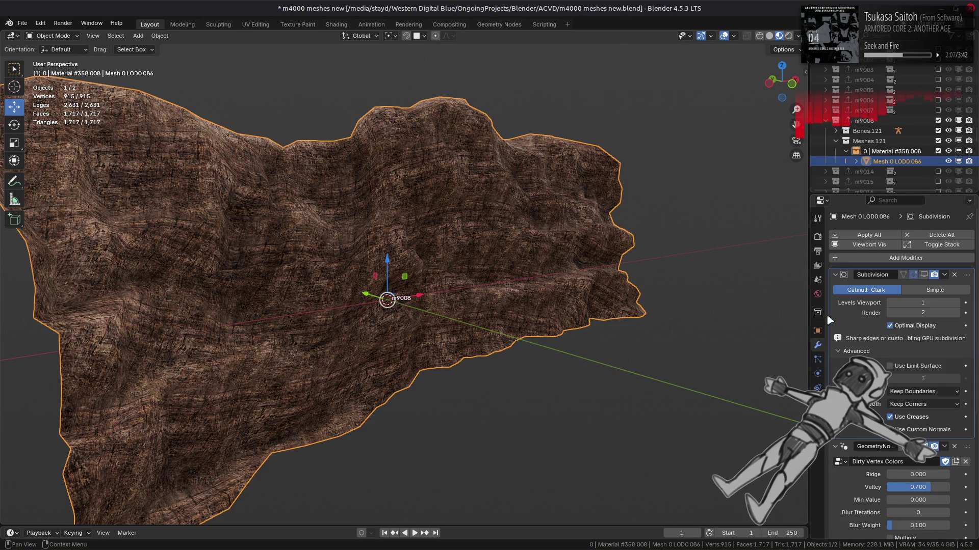
Toggle the modifiers' viewport visibility and solid shading to inspect the subdivided geometry
click(870, 246)
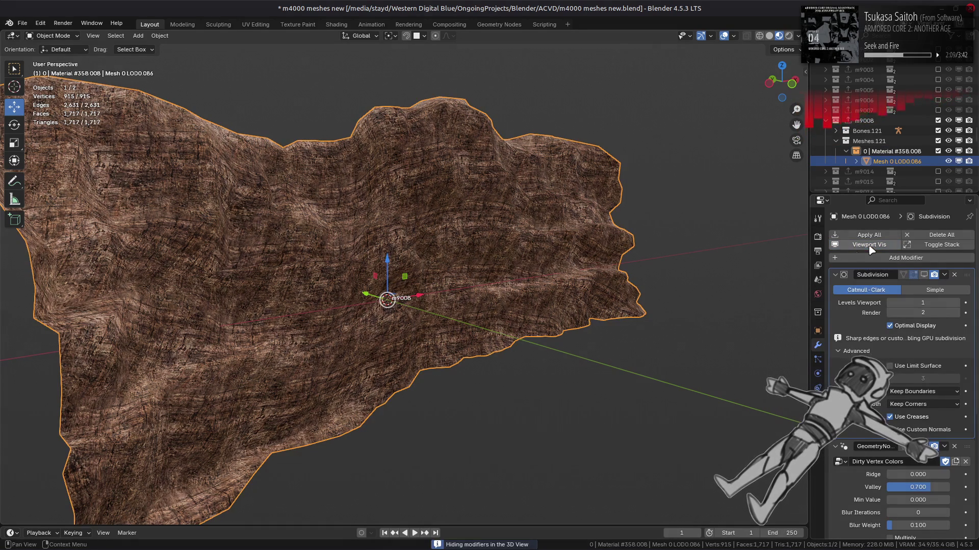
middle_drag(650, 253, 598, 258)
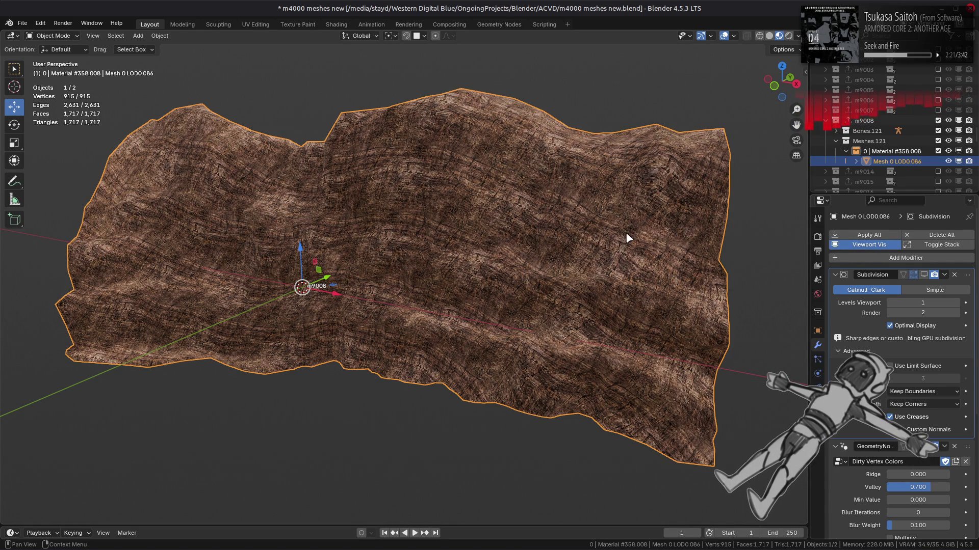
click(868, 244)
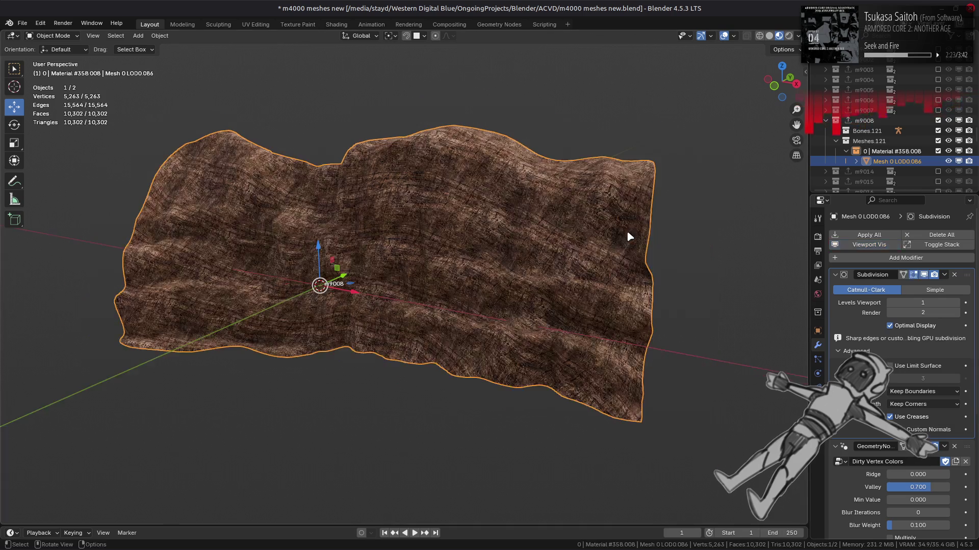
scroll(628, 237, up, 1)
mouse_move(658, 248)
middle_down()
mouse_move(641, 249)
mouse_move(668, 158)
middle_up()
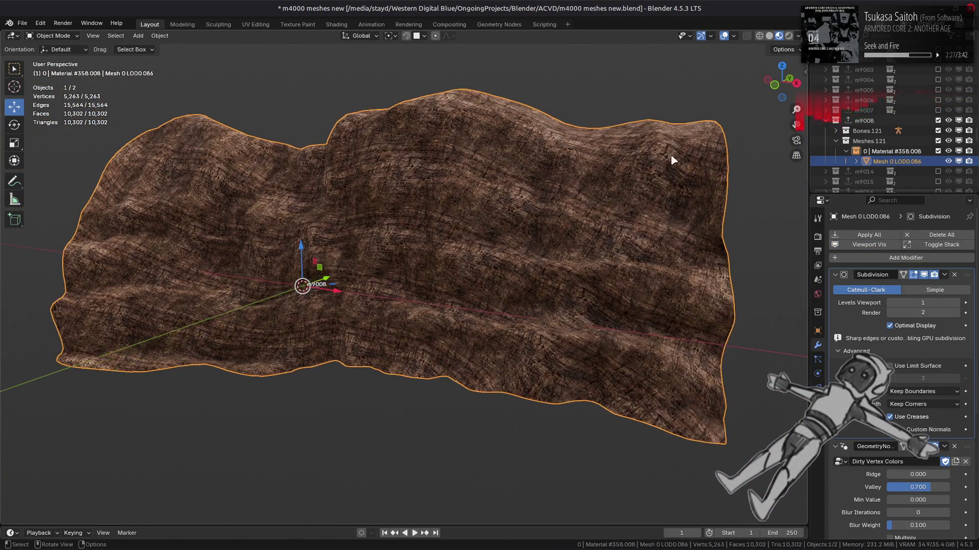
key(z)
middle_drag(518, 212, 640, 202)
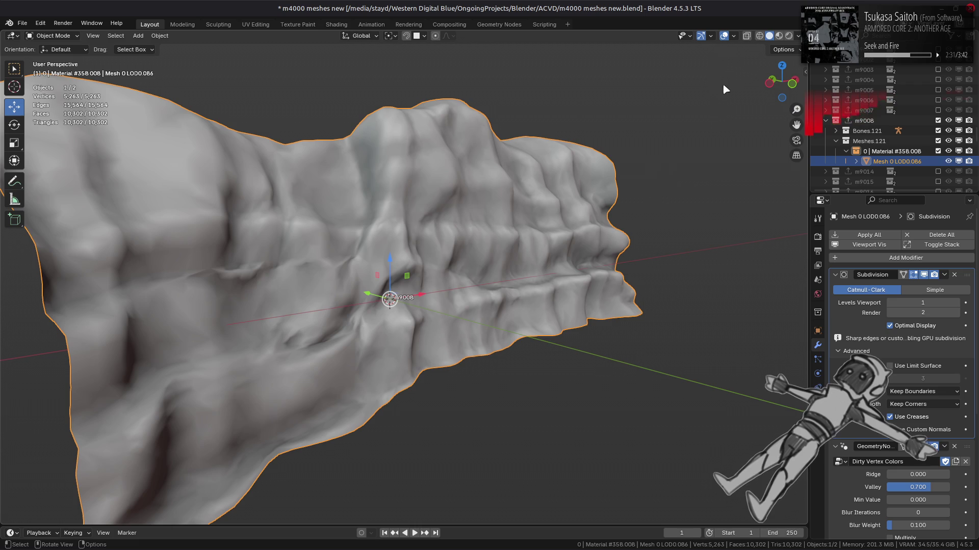
key(z)
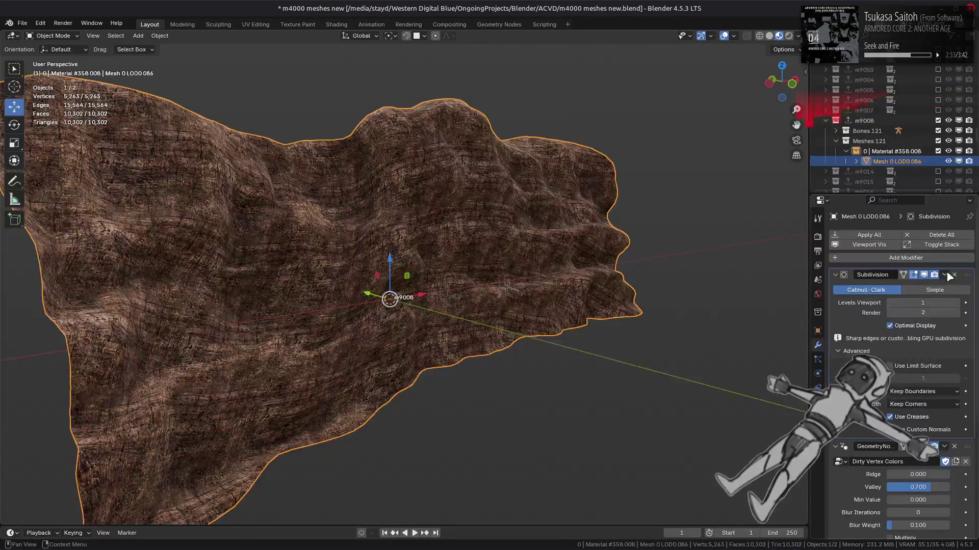
Delete the Subdivision modifier, compare the remaining modifiers on and off, deselect and save
click(956, 278)
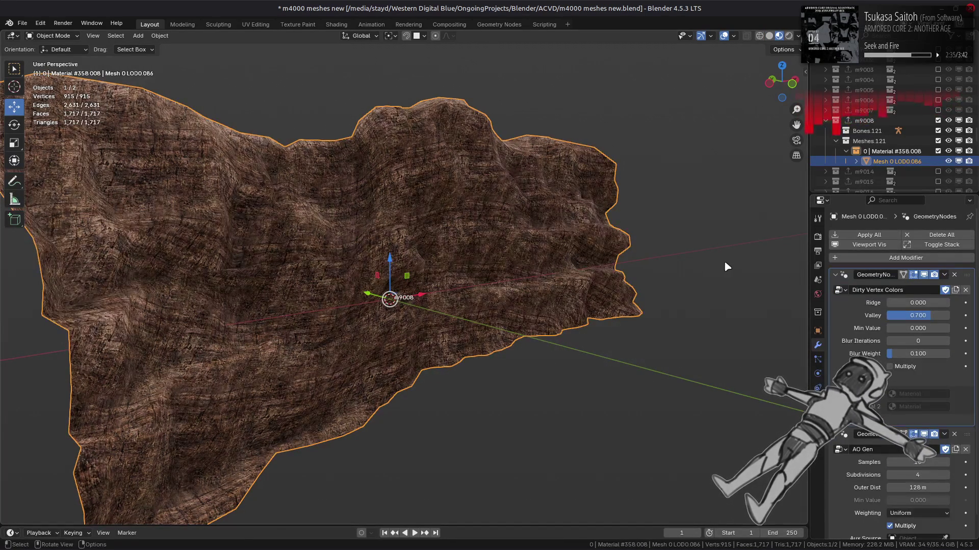
click(860, 247)
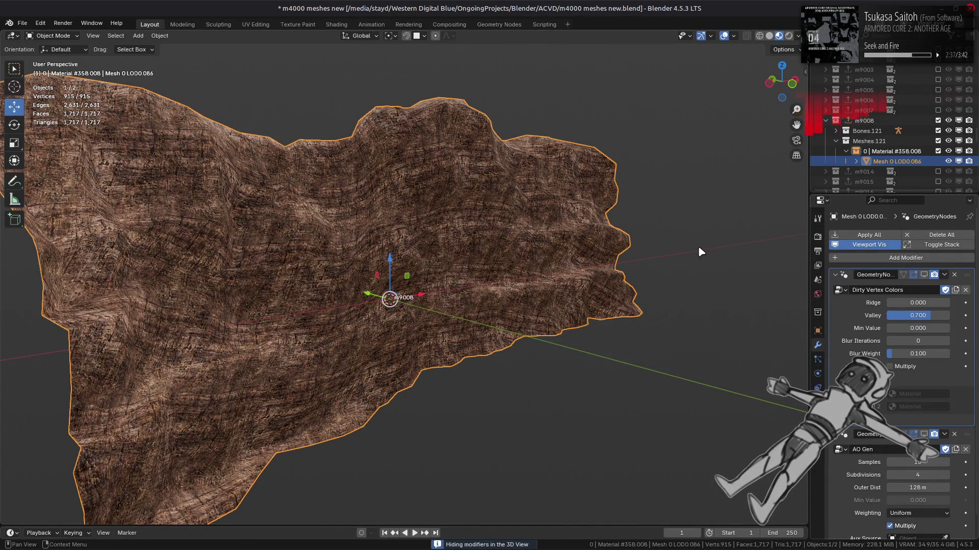
middle_drag(738, 254, 651, 267)
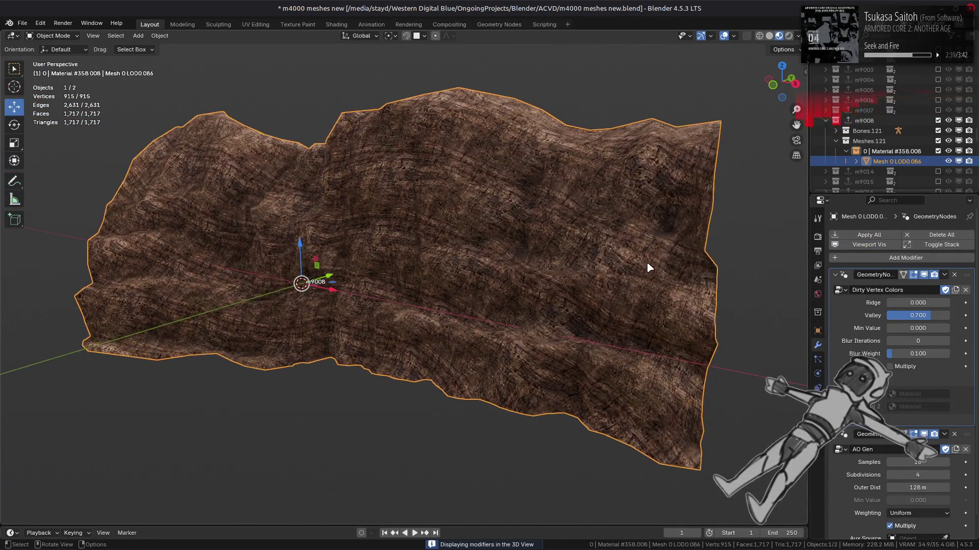
click(877, 245)
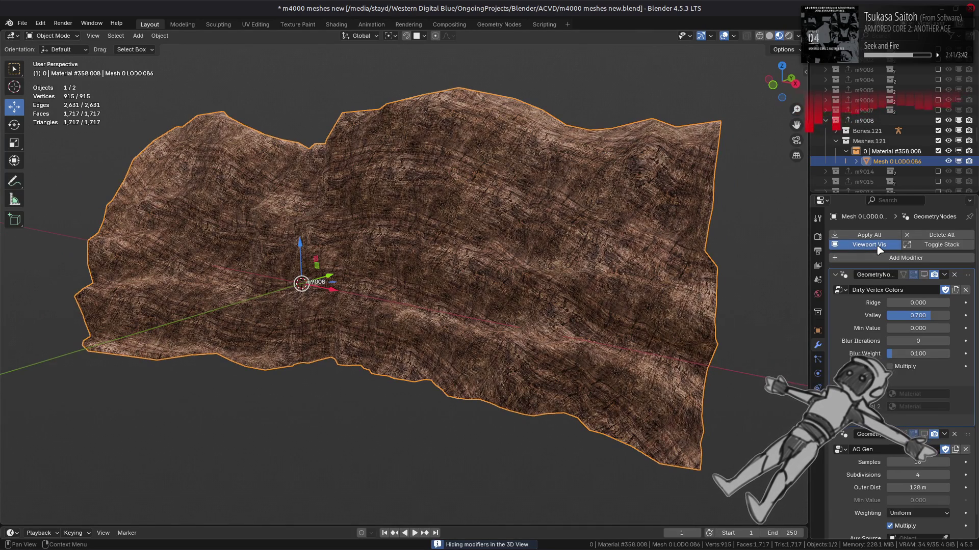
click(878, 248)
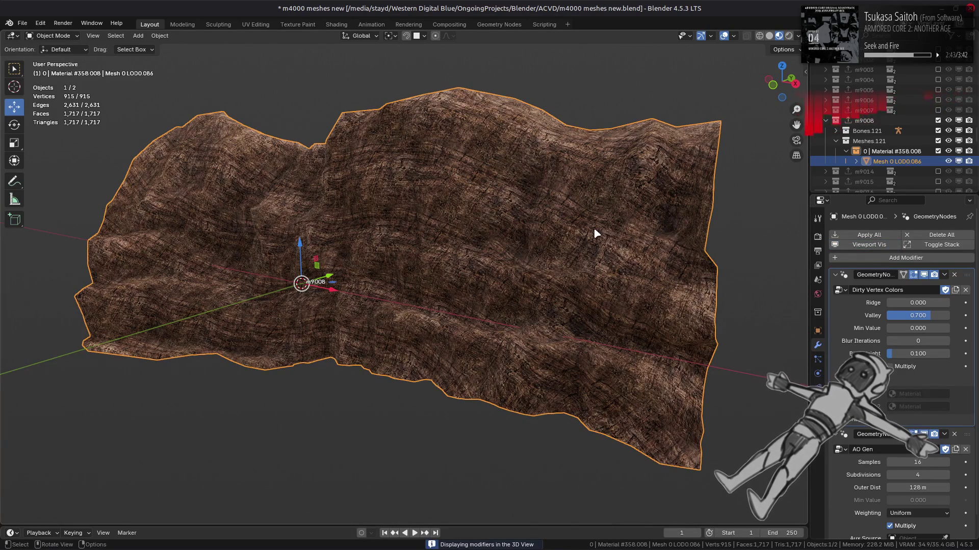
key(alt+a)
key(ctrl+s)
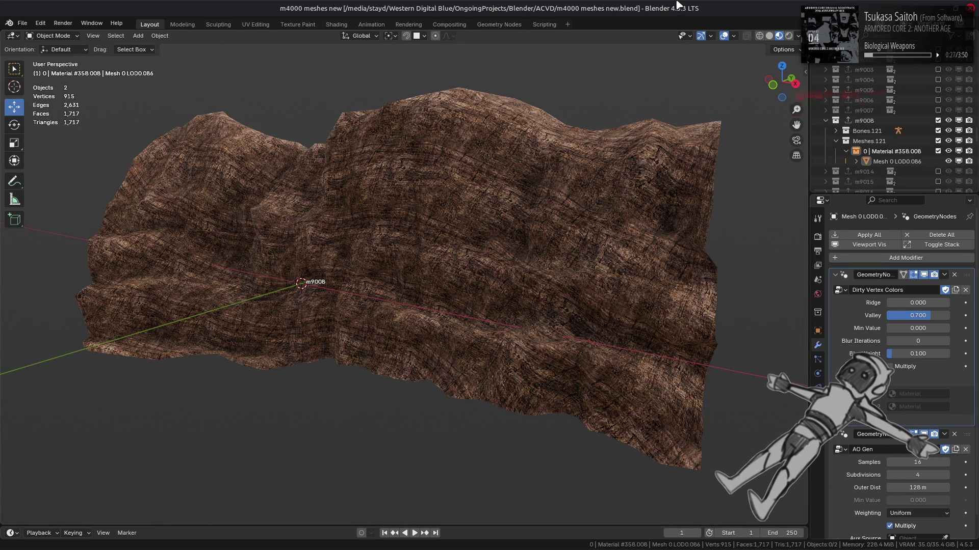
Save the file again, then exclude and collapse the m9008 collection
key(alt+a)
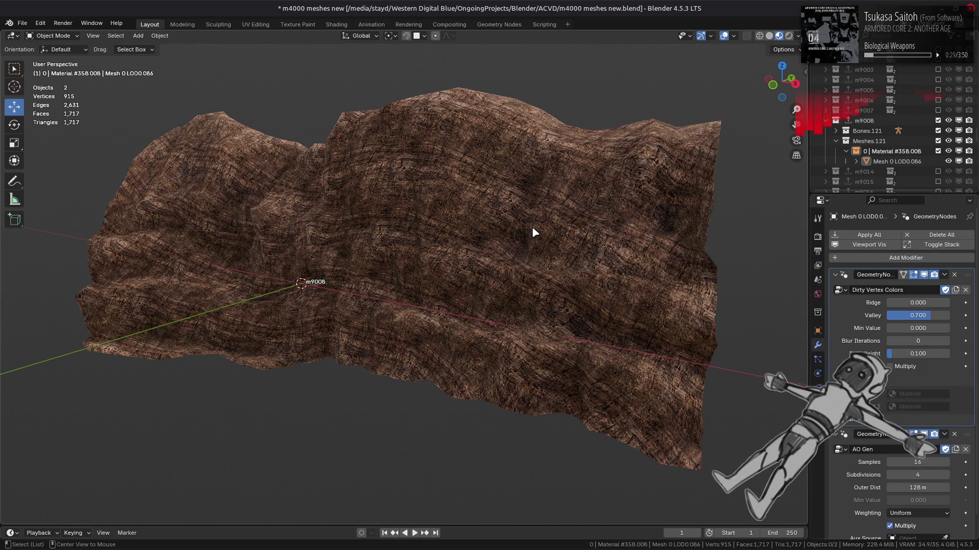
key(ctrl+s)
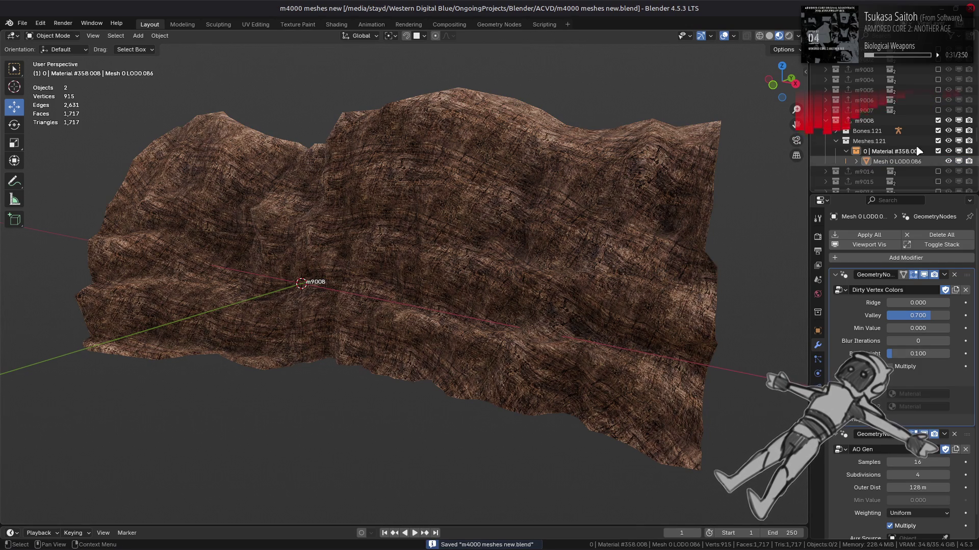
key(e)
click(828, 122)
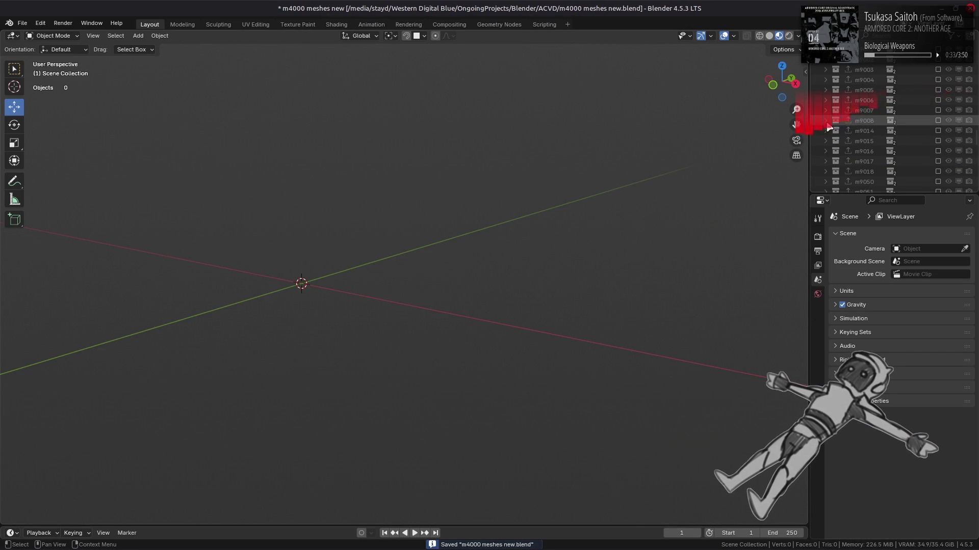
scroll(828, 127, up, 4)
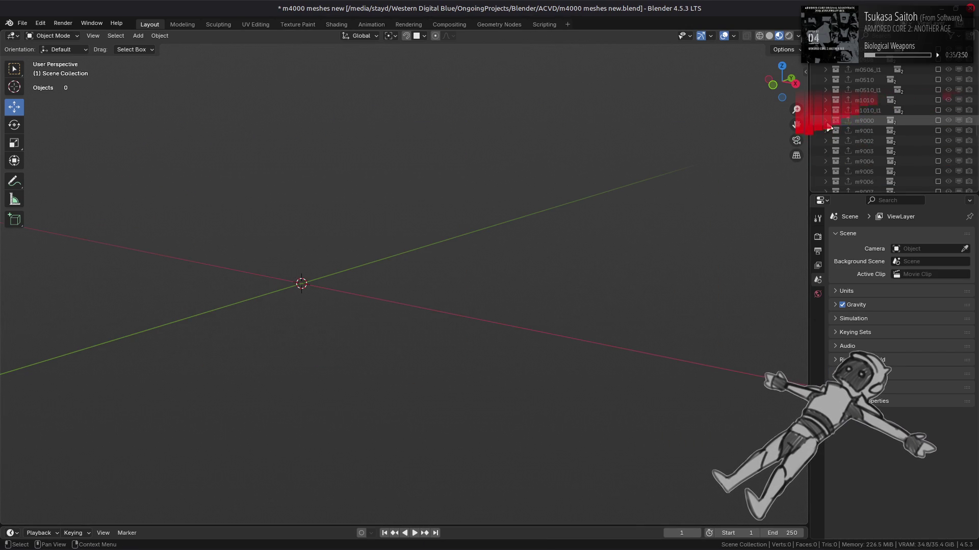
Enable m1010, frame and orbit its tower, then exclude it again
click(938, 100)
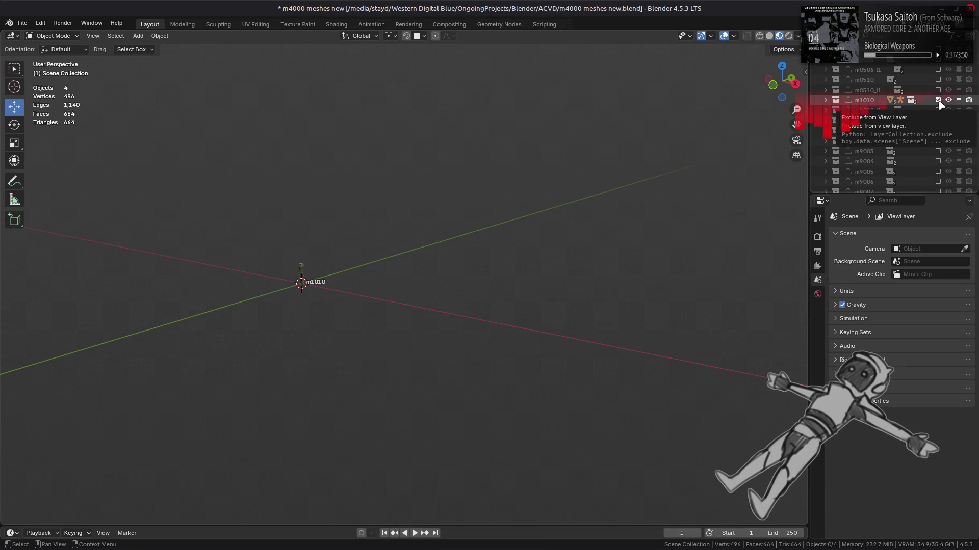
key(Home)
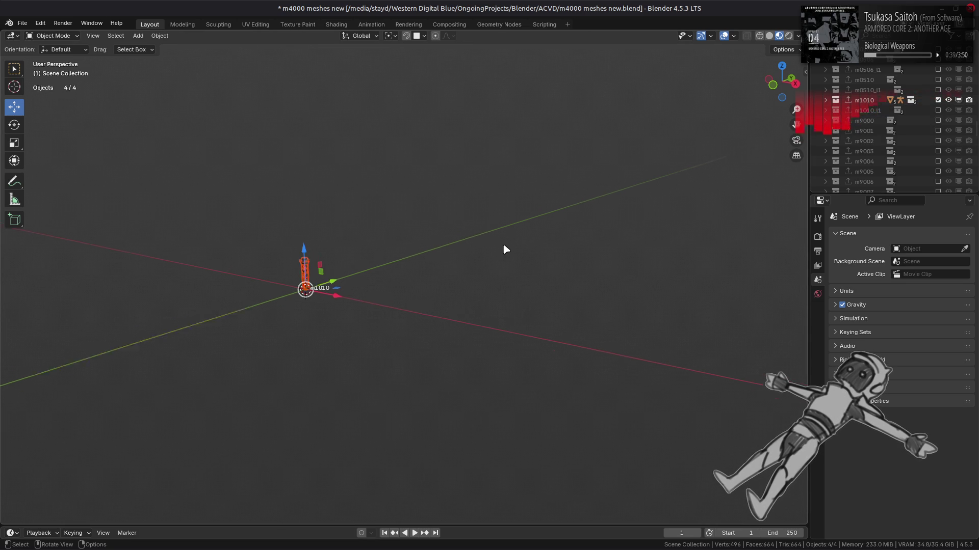
middle_drag(503, 246, 465, 244)
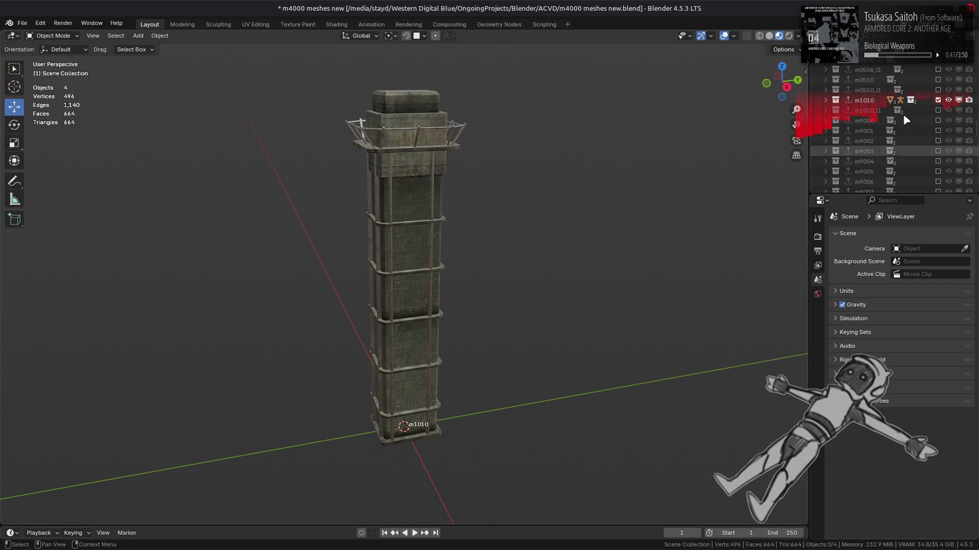
click(938, 99)
scroll(938, 112, up, 4)
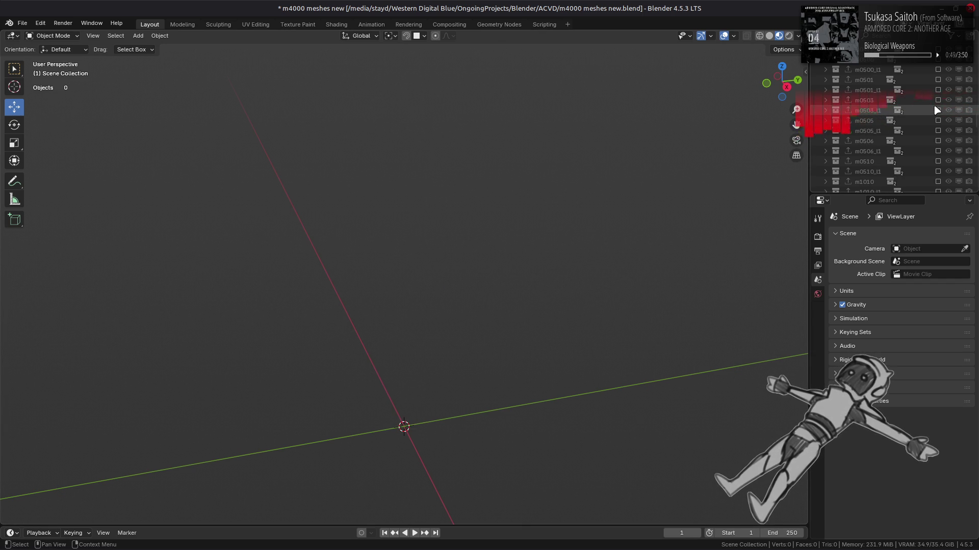
click(938, 100)
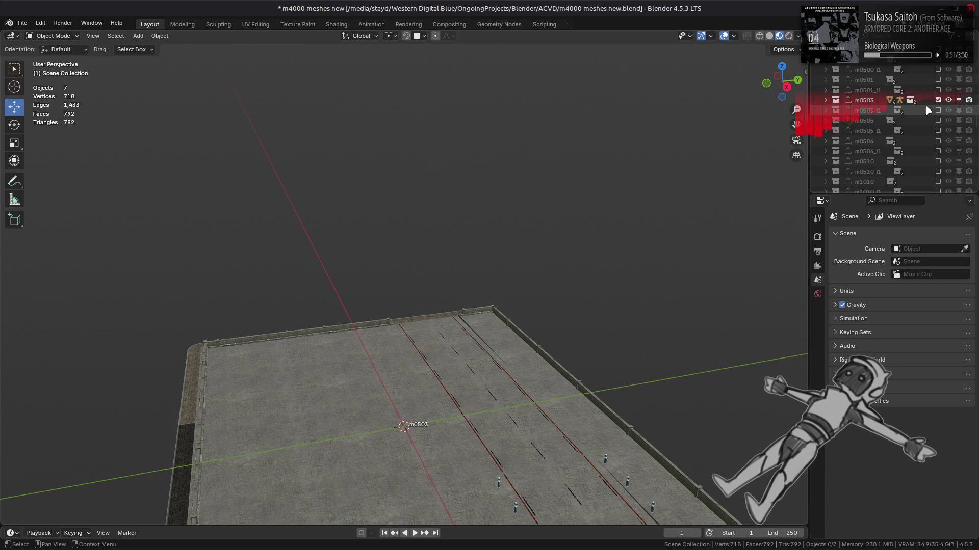
click(938, 100)
click(939, 111)
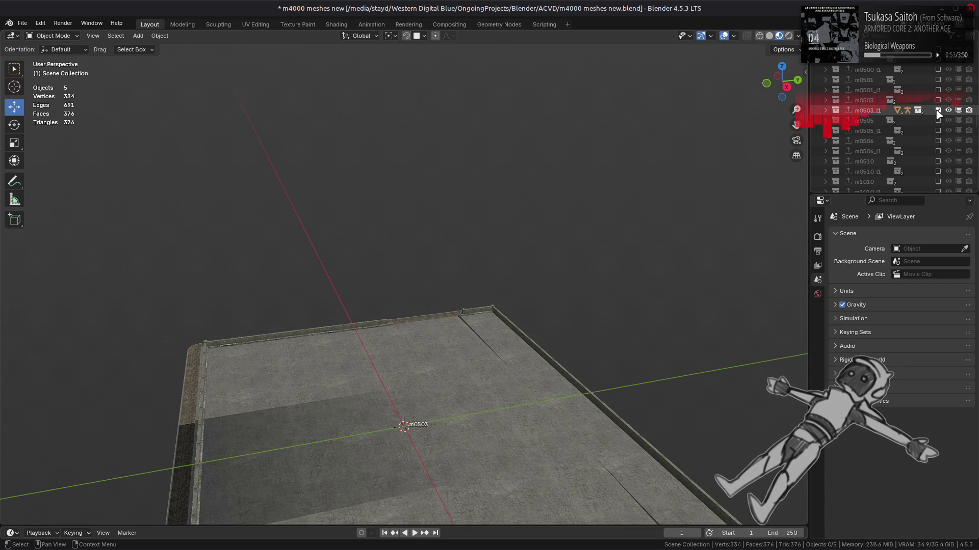
click(938, 111)
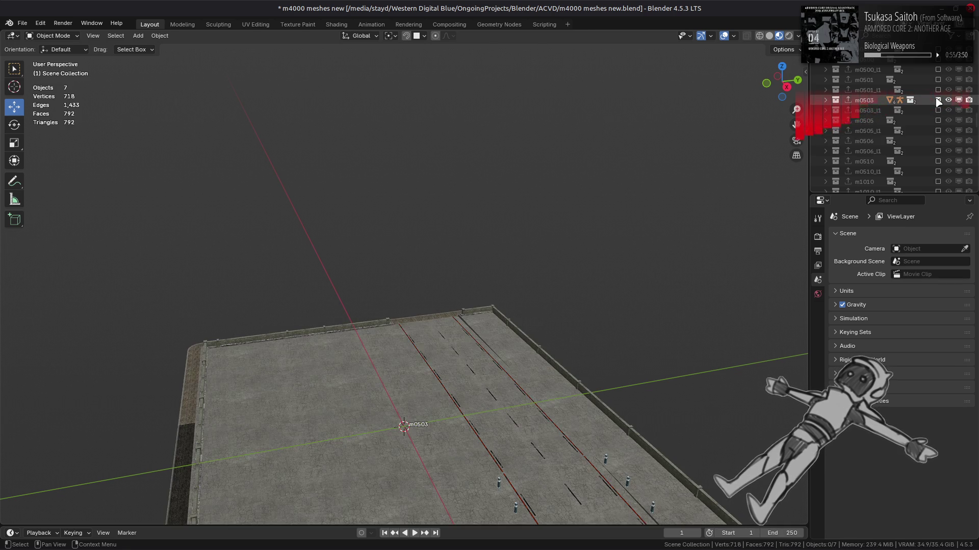
click(938, 100)
scroll(939, 101, up, 5)
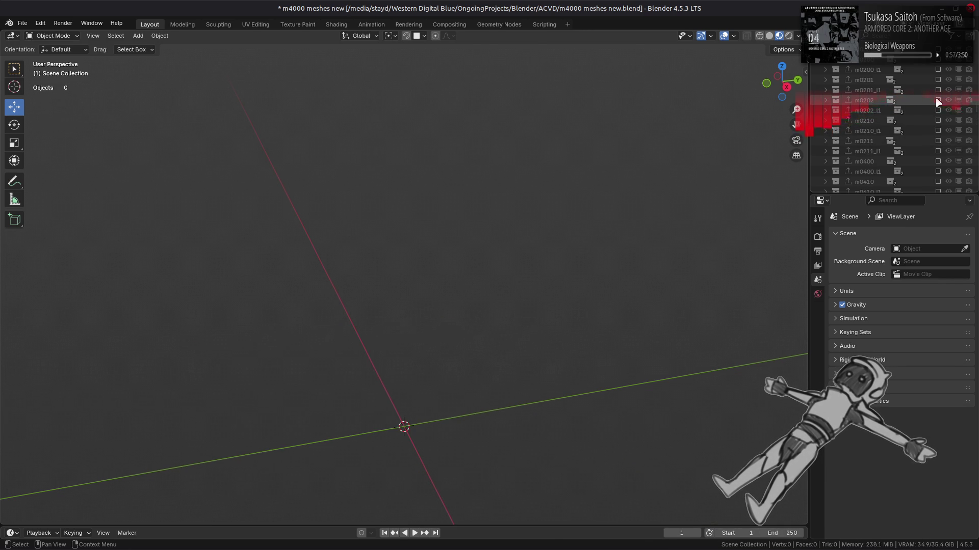
click(939, 100)
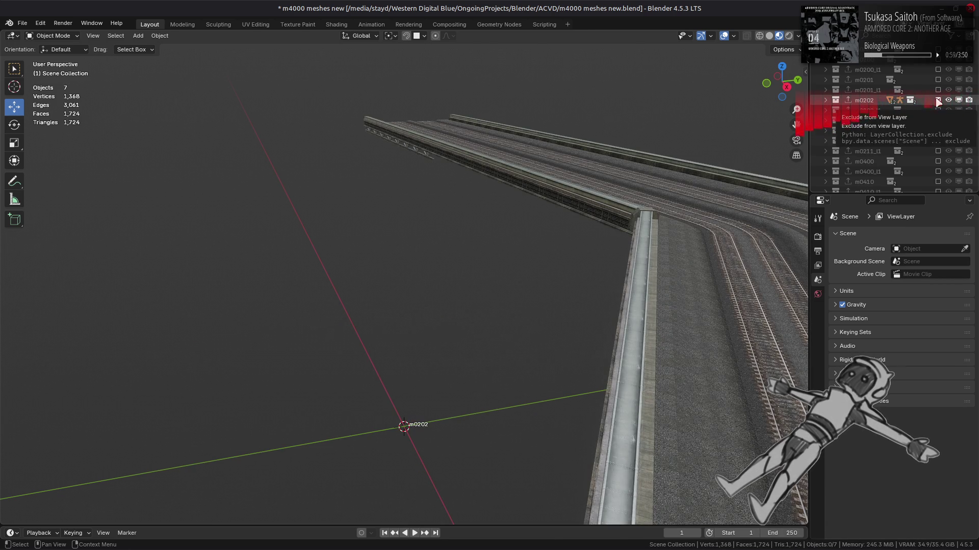
click(938, 101)
click(938, 80)
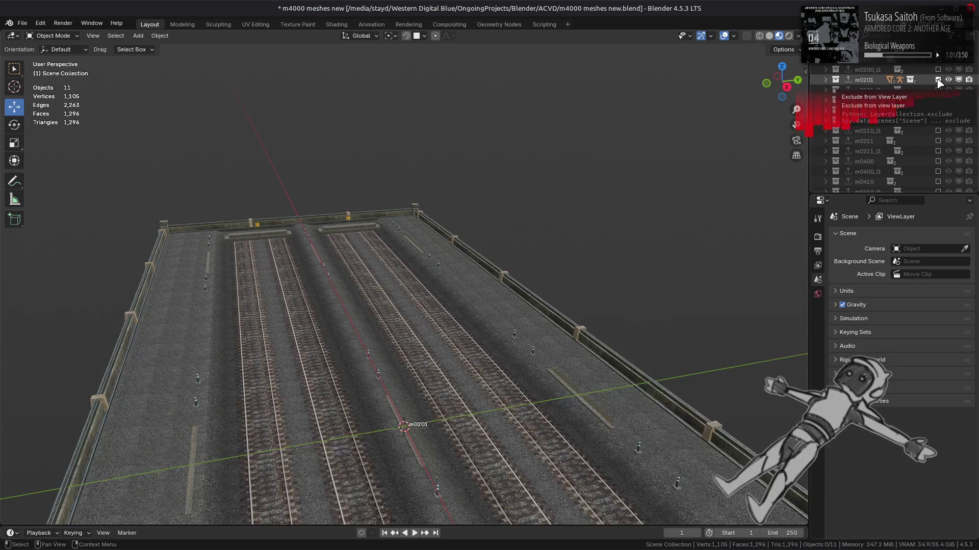
click(938, 79)
scroll(938, 80, up, 2)
click(938, 80)
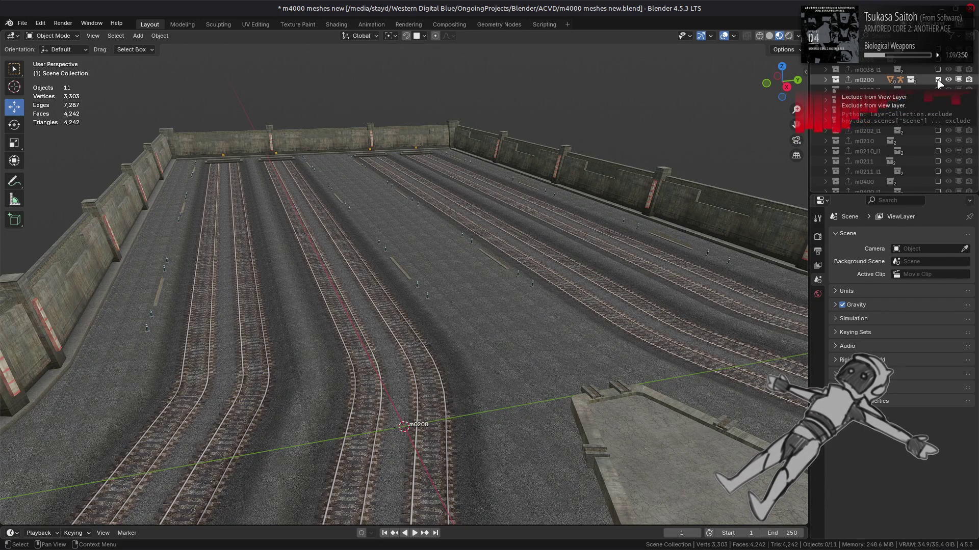
click(938, 80)
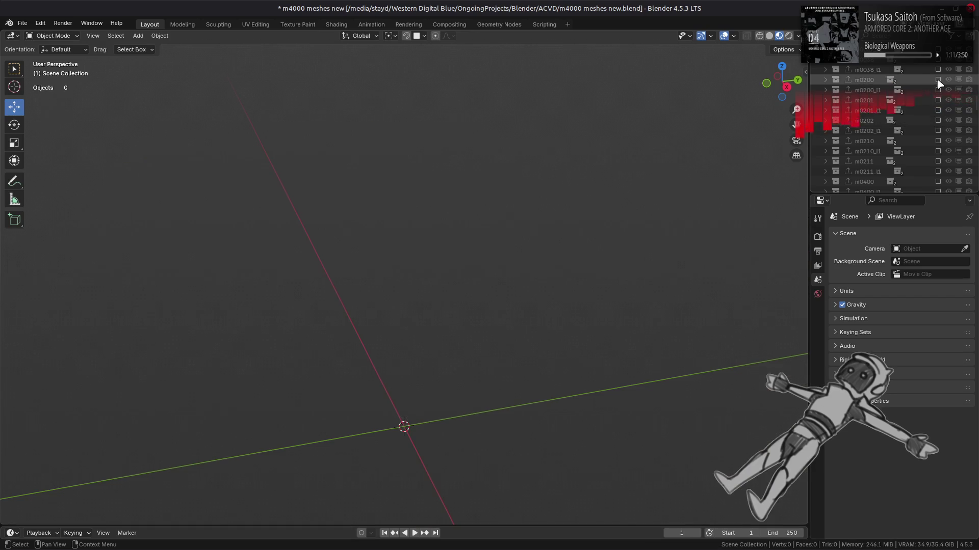
click(938, 100)
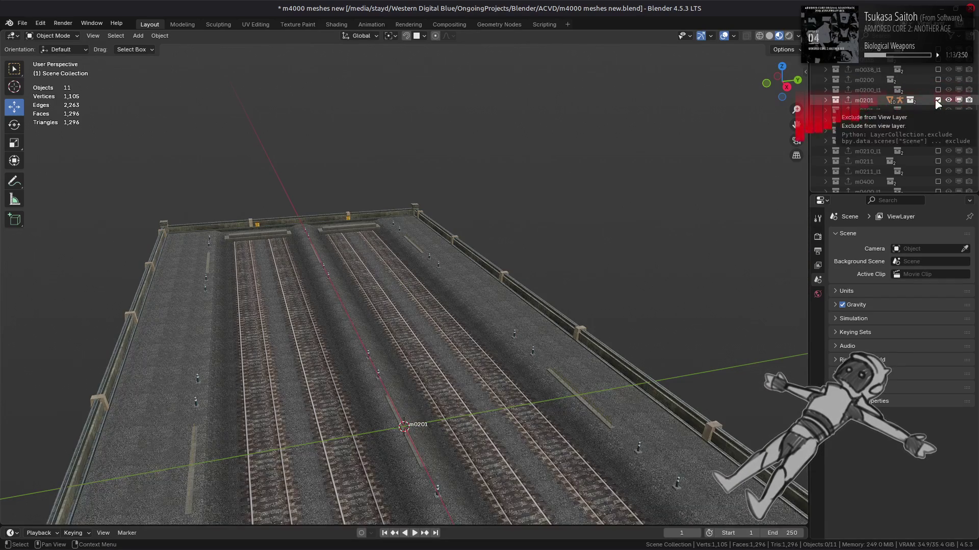
click(938, 100)
click(938, 121)
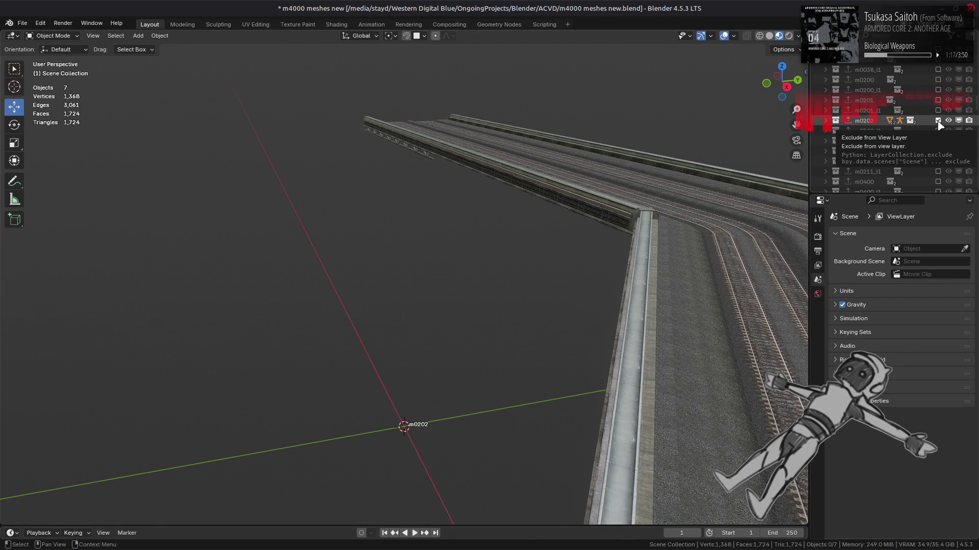
click(939, 122)
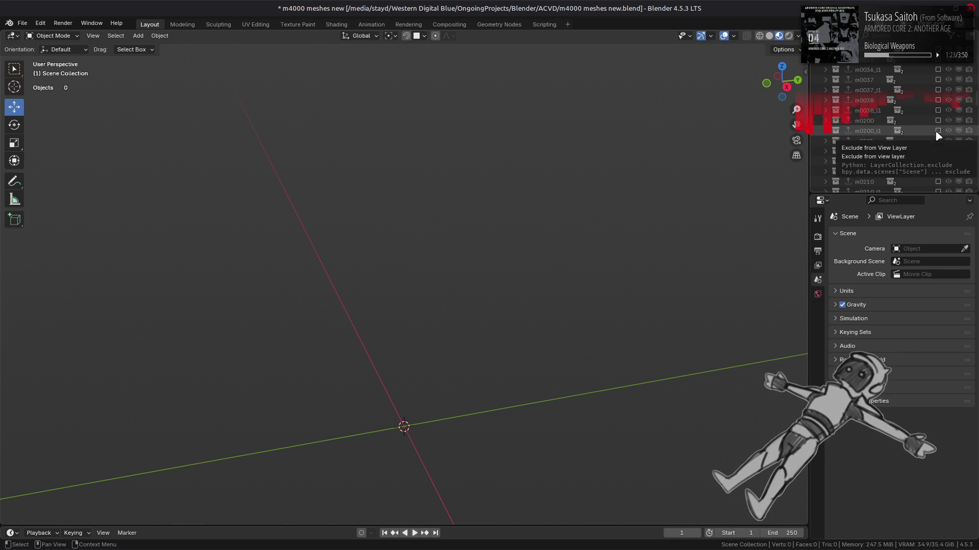
click(937, 100)
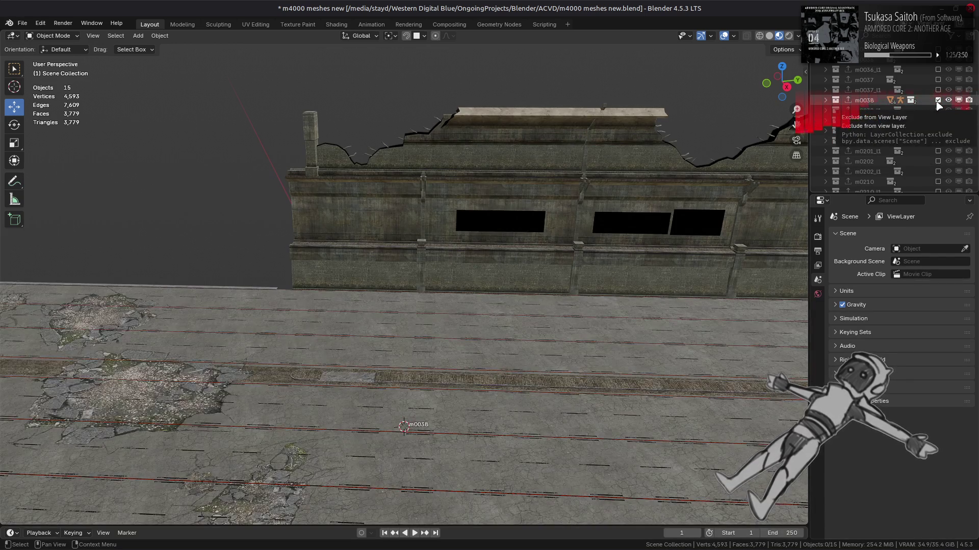
Select the wall mesh beside the platform and view its Material #46 nodes in Shading
mouse_move(586, 219)
middle_down()
mouse_move(541, 248)
mouse_move(473, 236)
middle_up()
scroll(499, 243, up, 2)
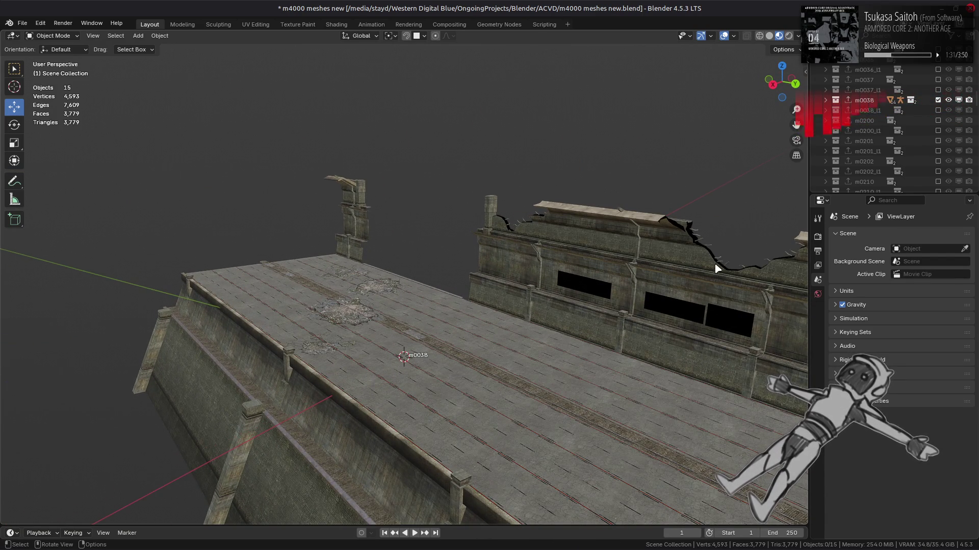
middle_drag(717, 269, 648, 294)
click(661, 326)
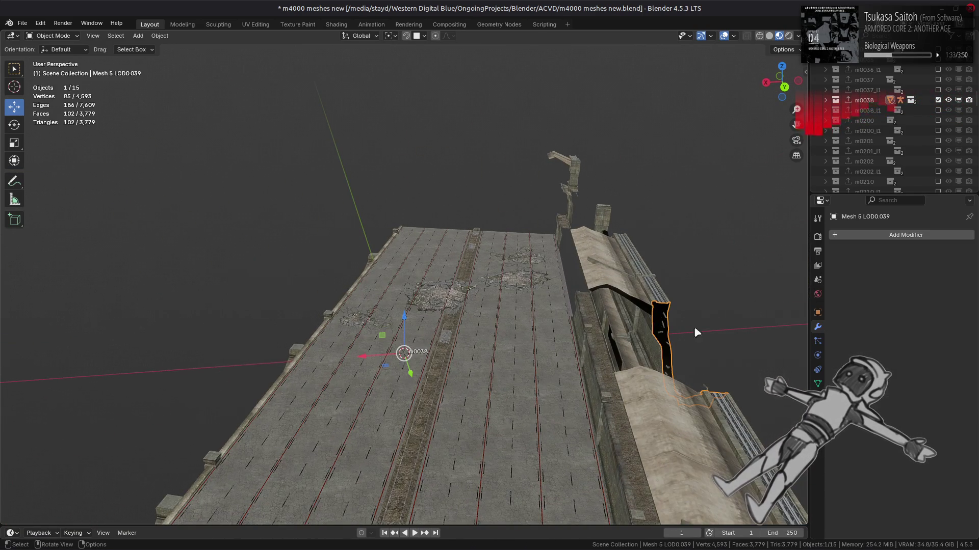
click(817, 384)
click(336, 24)
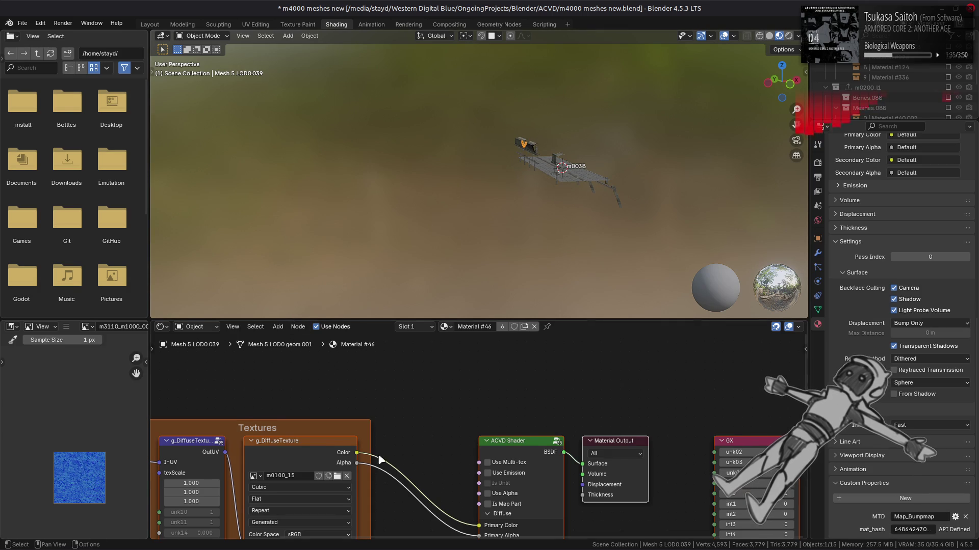
Replace the diffuse texture node's image with m0100_15.dds from the m0100_15-tpf-dcx folder
middle_drag(312, 450, 337, 399)
click(337, 399)
click(66, 327)
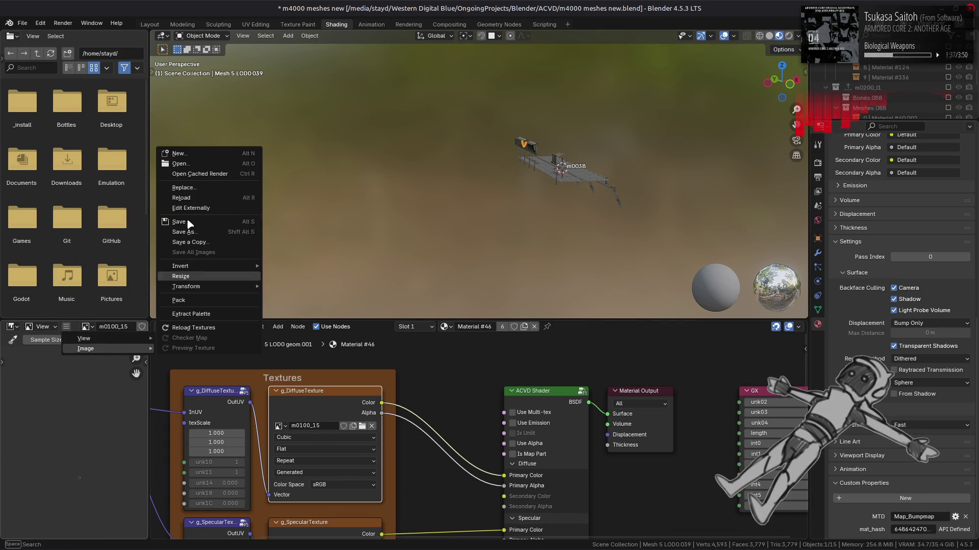
click(184, 187)
click(268, 357)
double_click(397, 120)
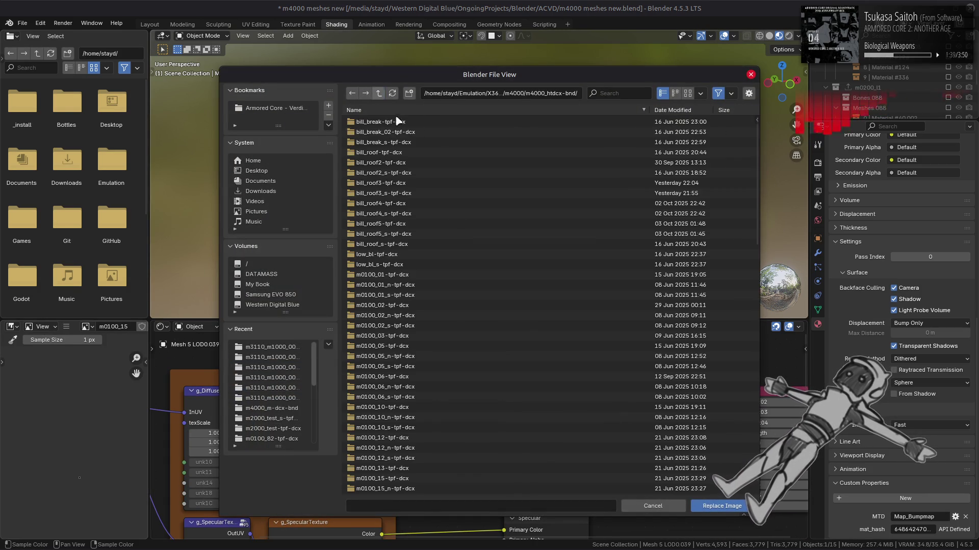
scroll(459, 245, down, 5)
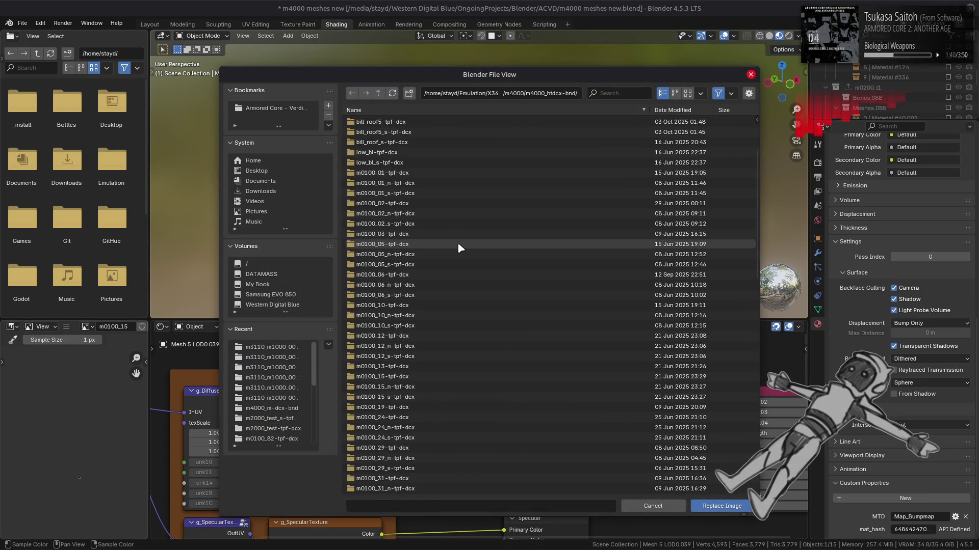
double_click(410, 377)
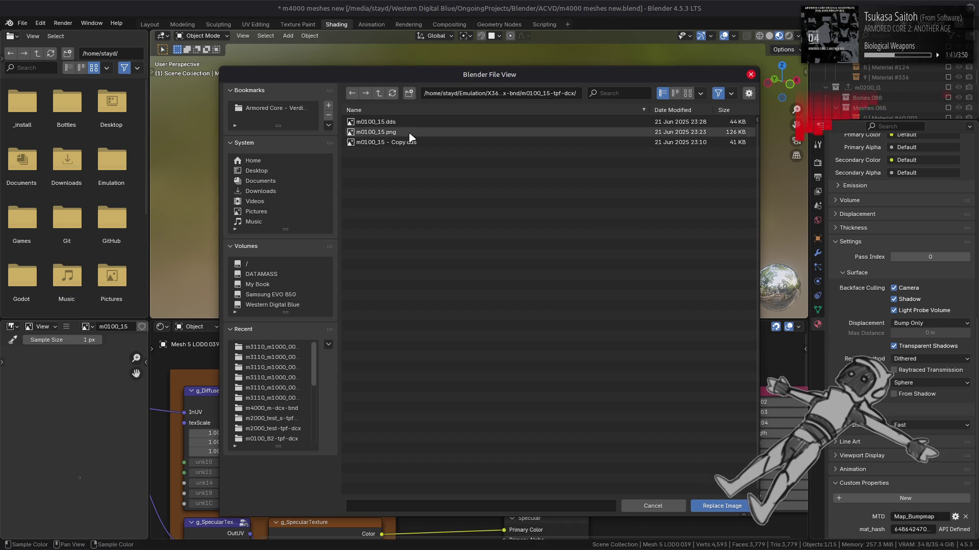
double_click(404, 123)
Replace the specular texture node's image with m0100_15_s.dds from the m0100_15_s-tpf-dcx folder
middle_drag(468, 477, 469, 387)
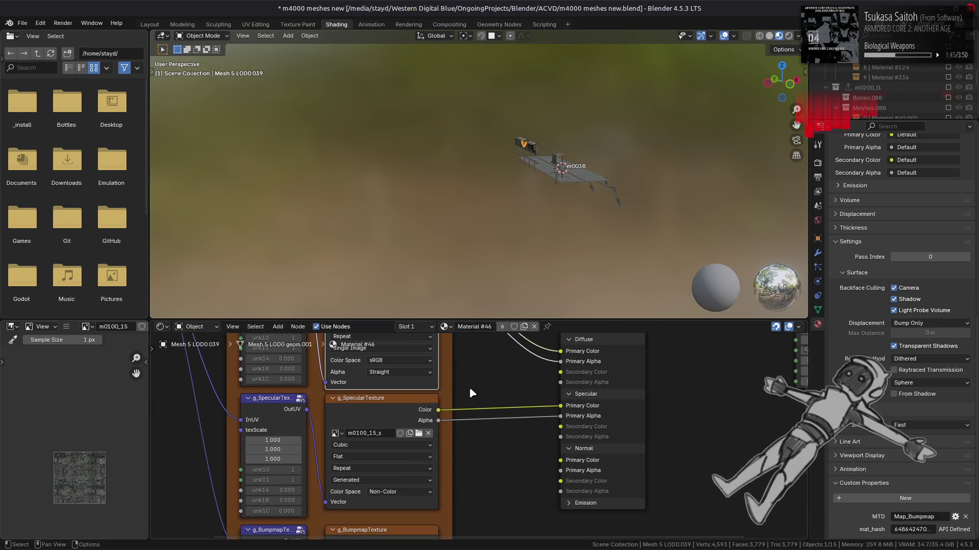
click(367, 398)
click(65, 327)
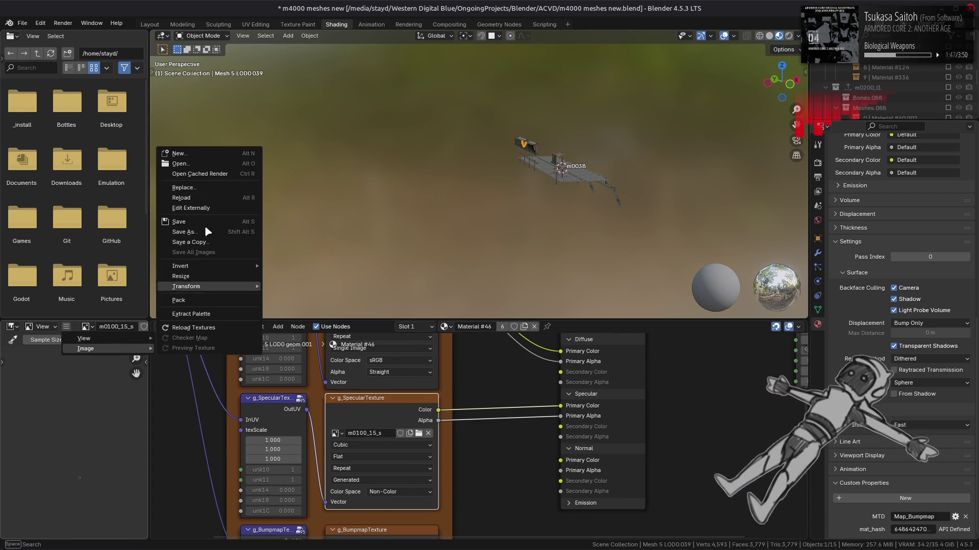
click(205, 187)
click(271, 347)
click(379, 93)
scroll(446, 271, down, 5)
double_click(399, 358)
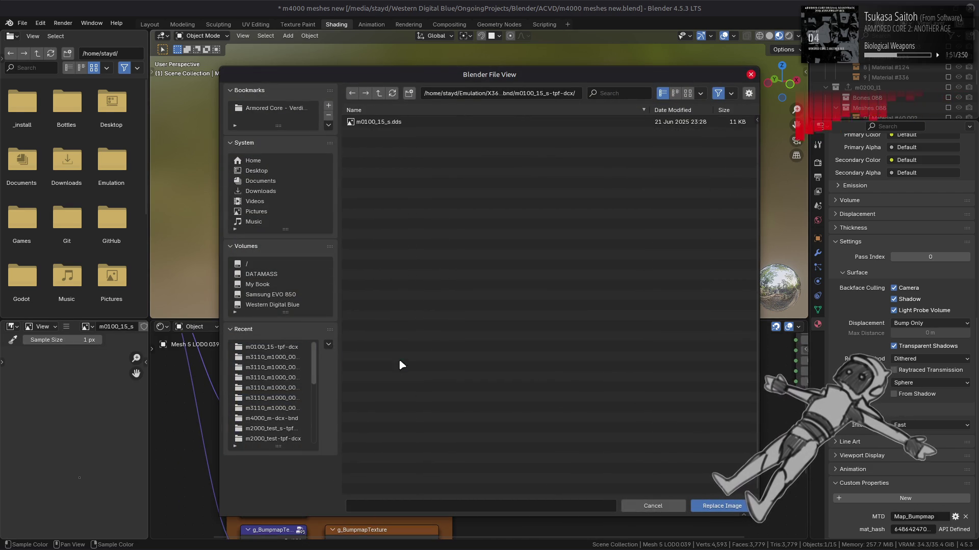
double_click(400, 123)
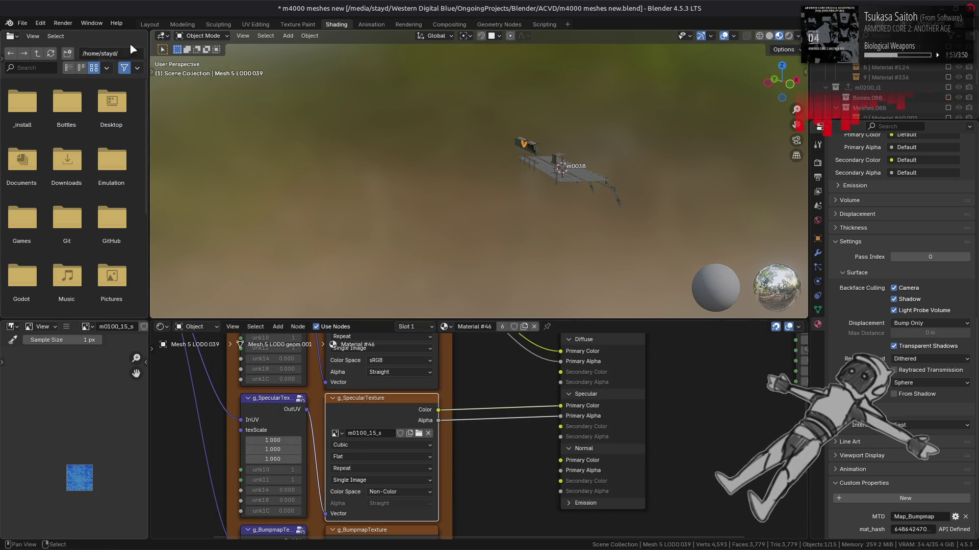
Return to the Layout workspace and view the retextured wall
click(150, 24)
middle_drag(483, 213, 583, 255)
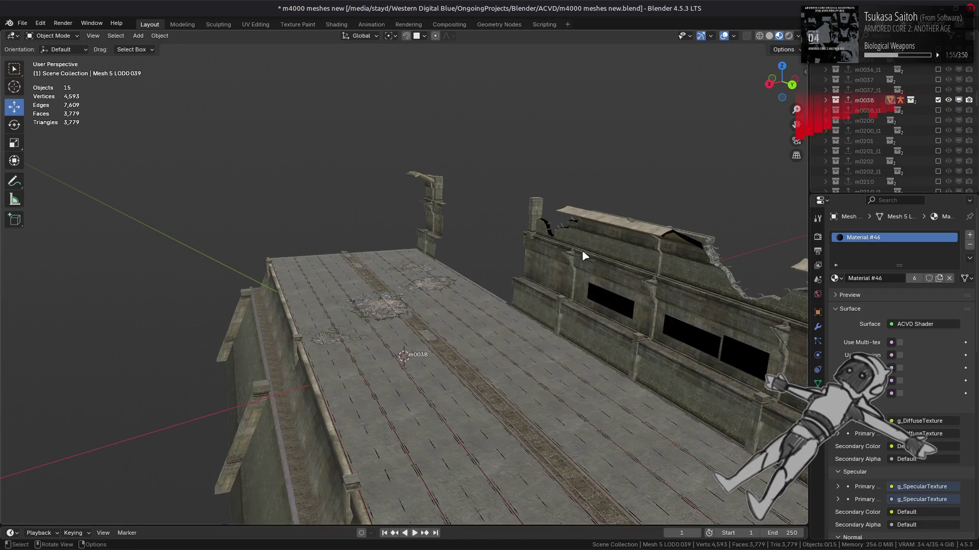
Replace Mesh11's signboard texture image with m100_signboard_01.dds from its tpf-dcx folder
click(598, 298)
click(337, 24)
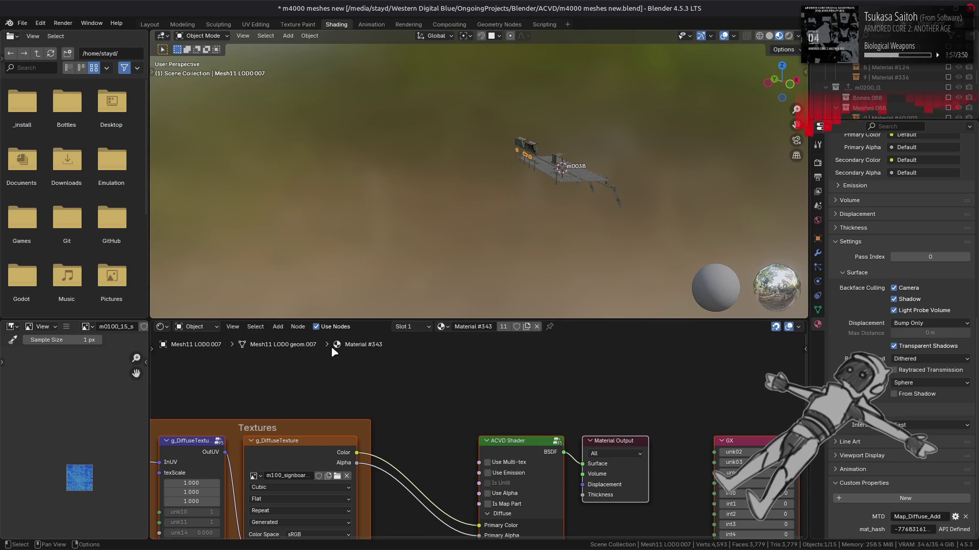
click(311, 453)
click(66, 326)
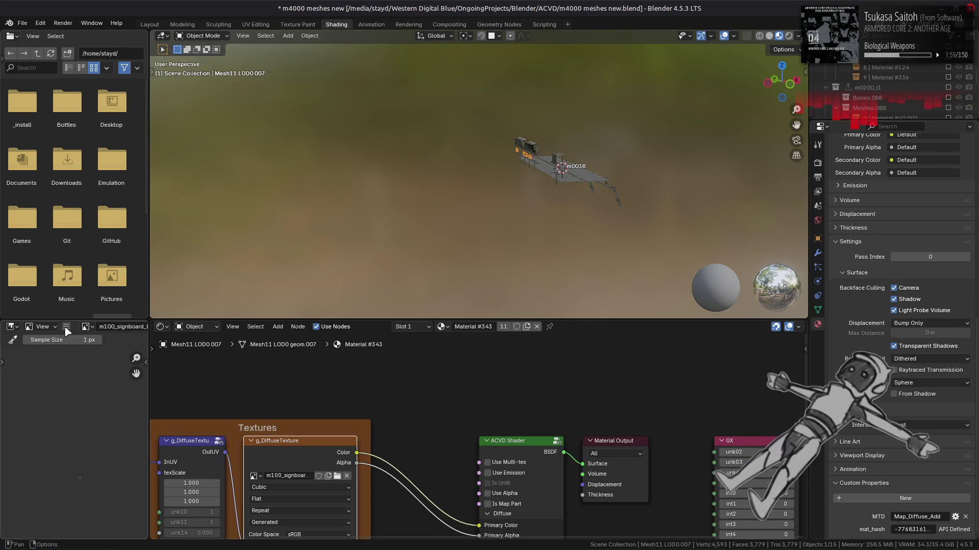
click(198, 188)
click(287, 348)
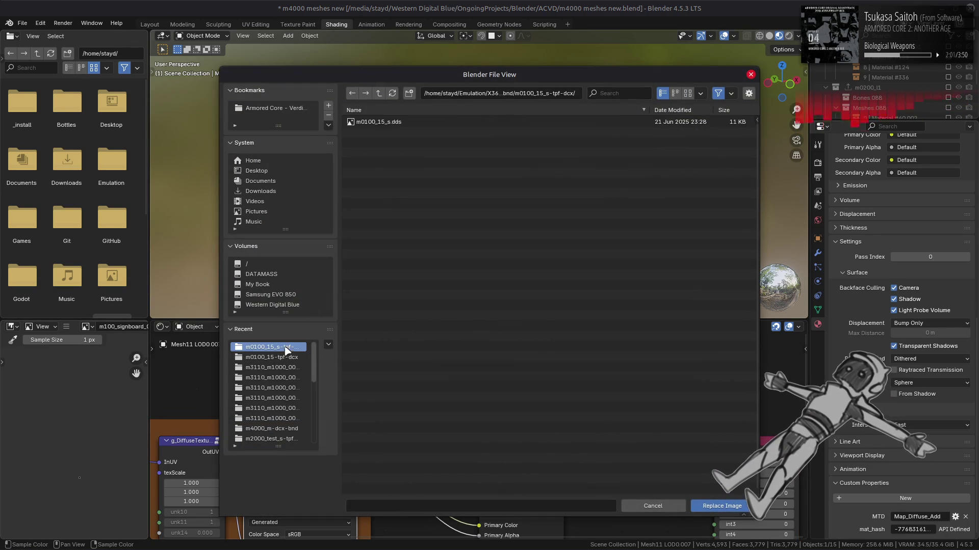
click(379, 99)
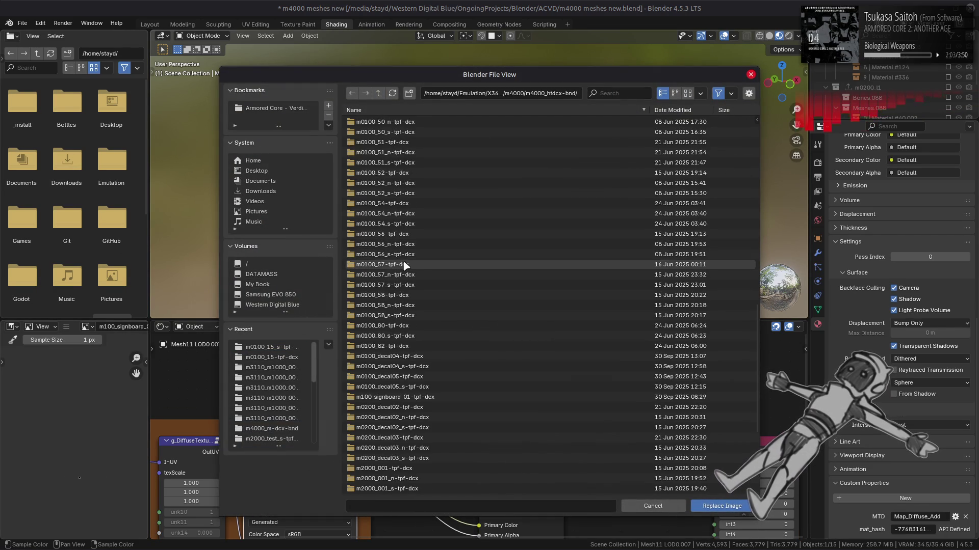
double_click(436, 398)
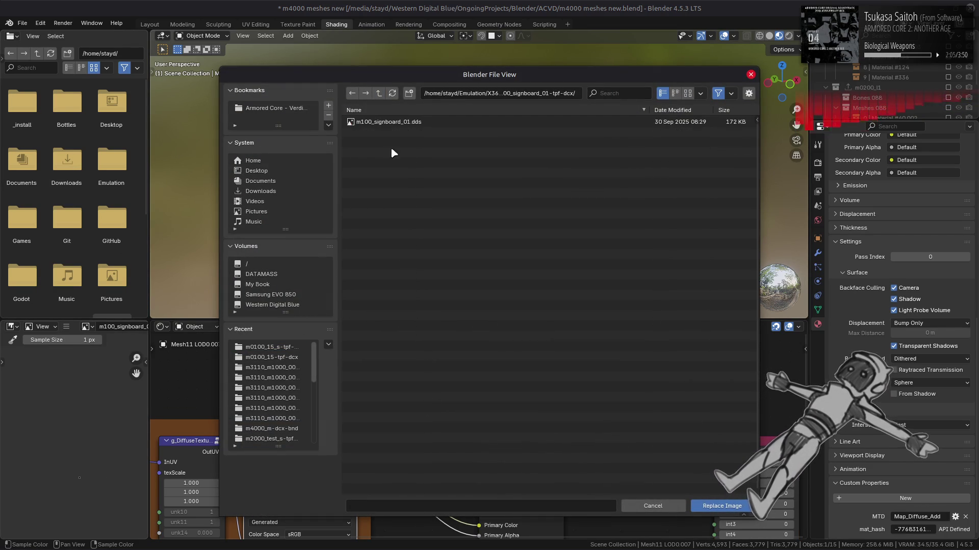
double_click(396, 129)
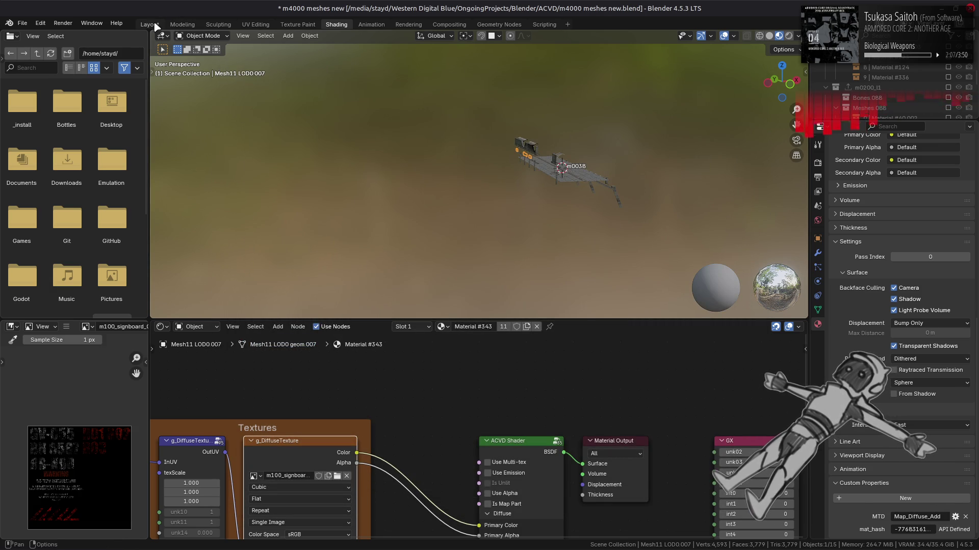
Return to the Layout workspace and save the blend file
click(150, 24)
key(ctrl+s)
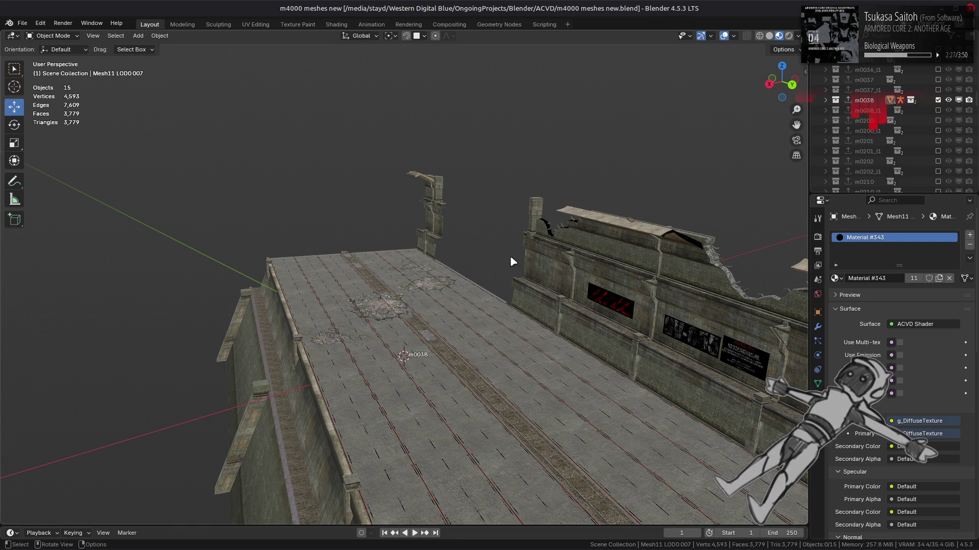
Inspect the retextured wall, save the file again, and hide the m0038 collection
middle_drag(524, 258, 492, 258)
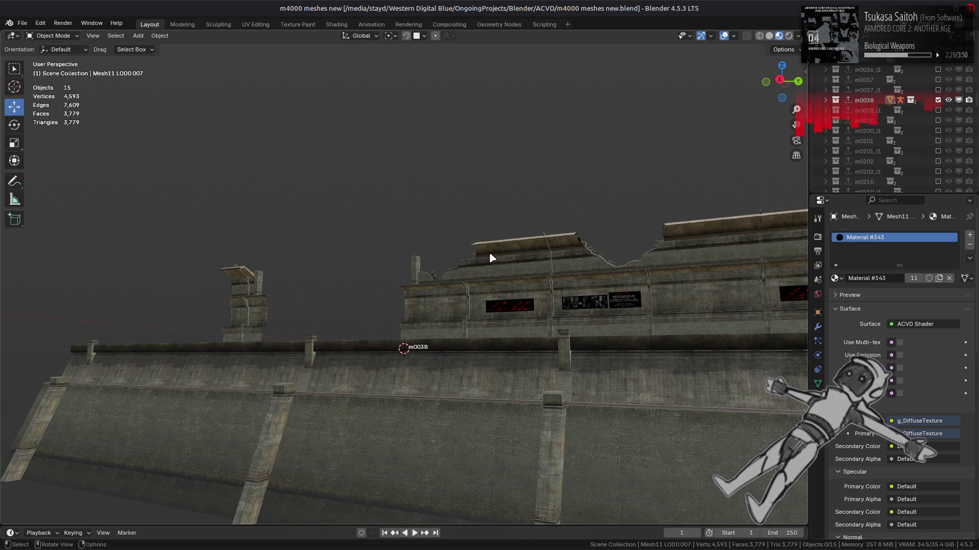
mouse_move(430, 261)
middle_down()
mouse_move(518, 299)
mouse_move(542, 289)
middle_up()
scroll(541, 289, up, 1)
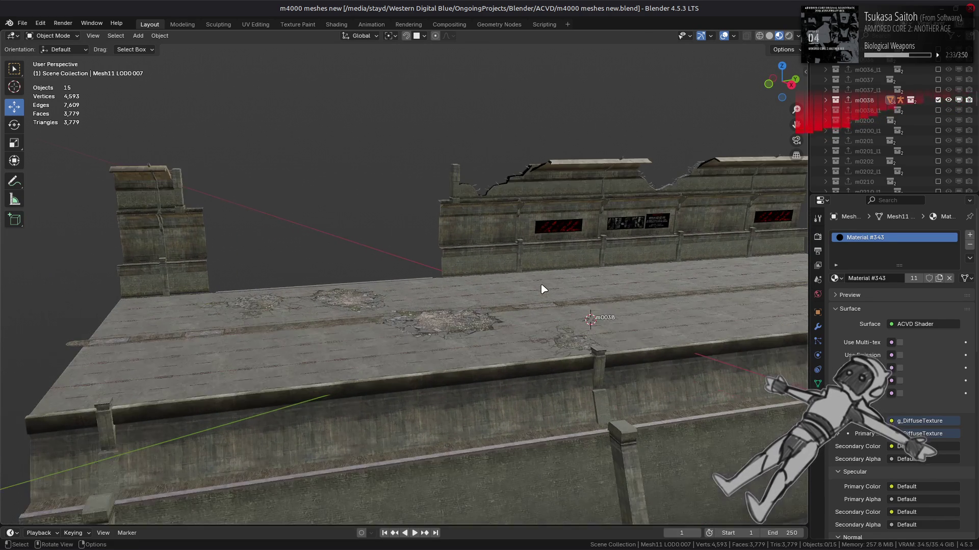
key(ctrl+s)
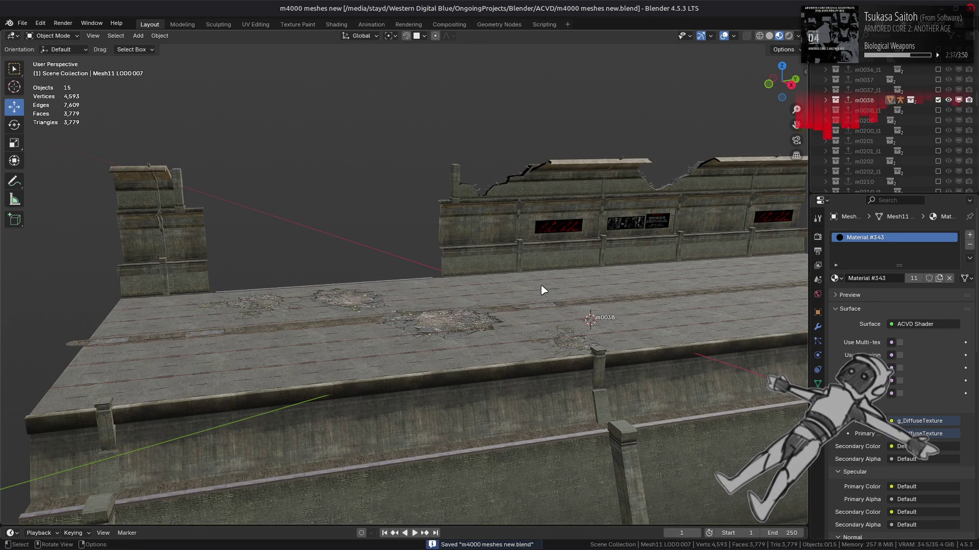
mouse_move(552, 251)
middle_down()
mouse_move(537, 262)
mouse_move(638, 203)
middle_up()
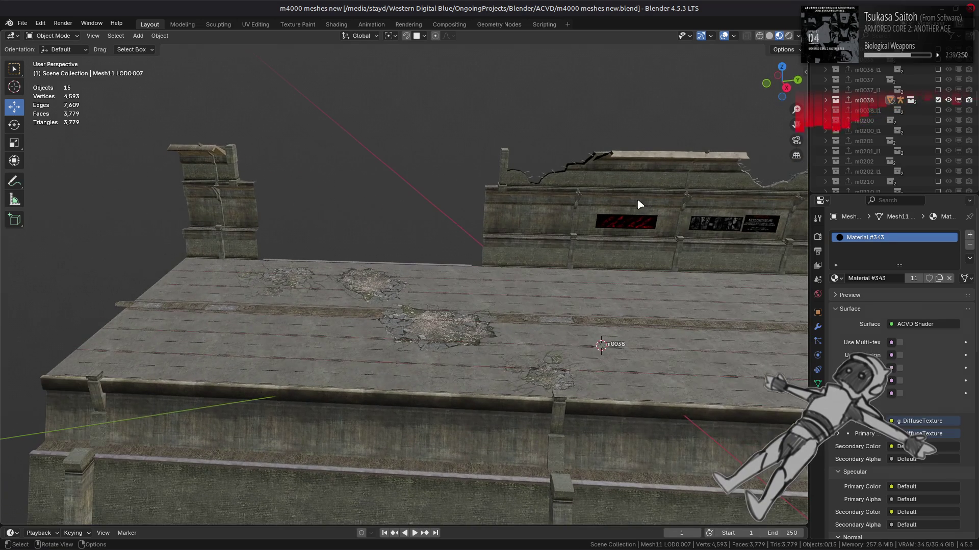
click(939, 100)
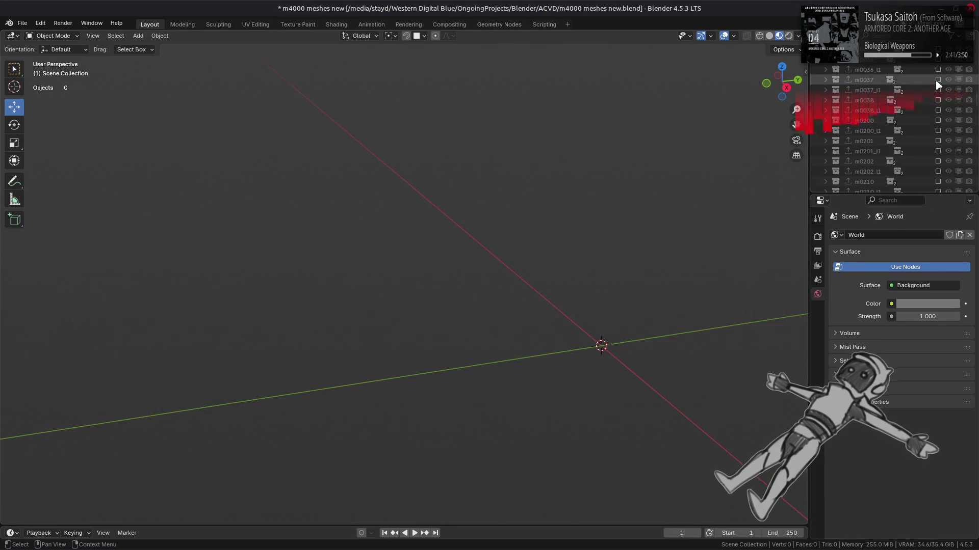
Briefly preview the m0037, m0035 and other map collections, leaving them hidden
click(938, 80)
scroll(676, 206, down, 2)
scroll(670, 202, down, 1)
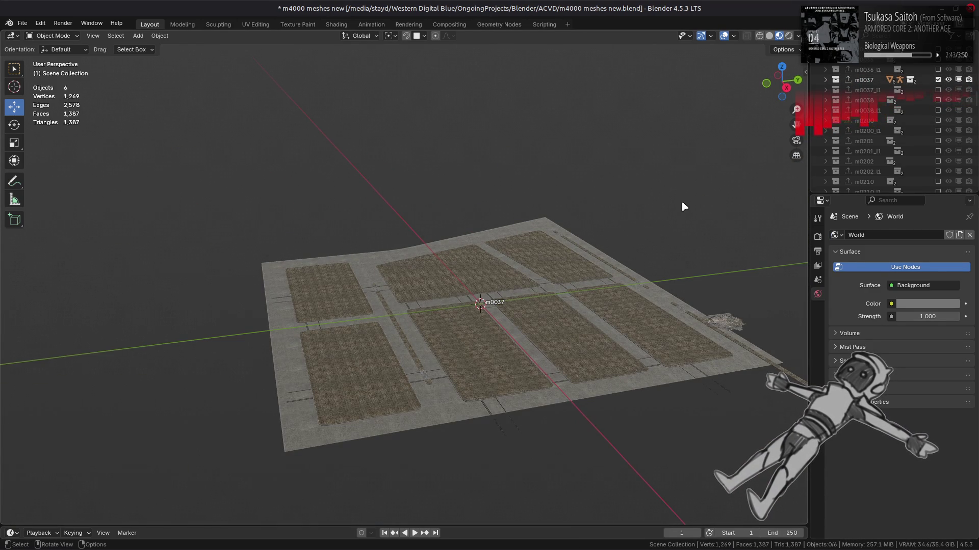
scroll(888, 130, up, 3)
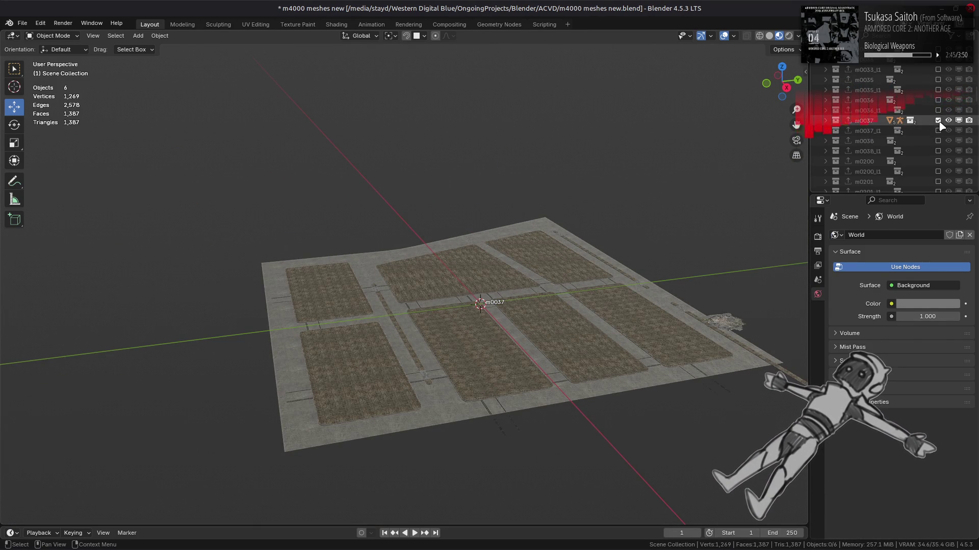
click(938, 110)
scroll(939, 109, up, 1)
click(939, 100)
click(938, 80)
scroll(939, 76, up, 1)
click(938, 70)
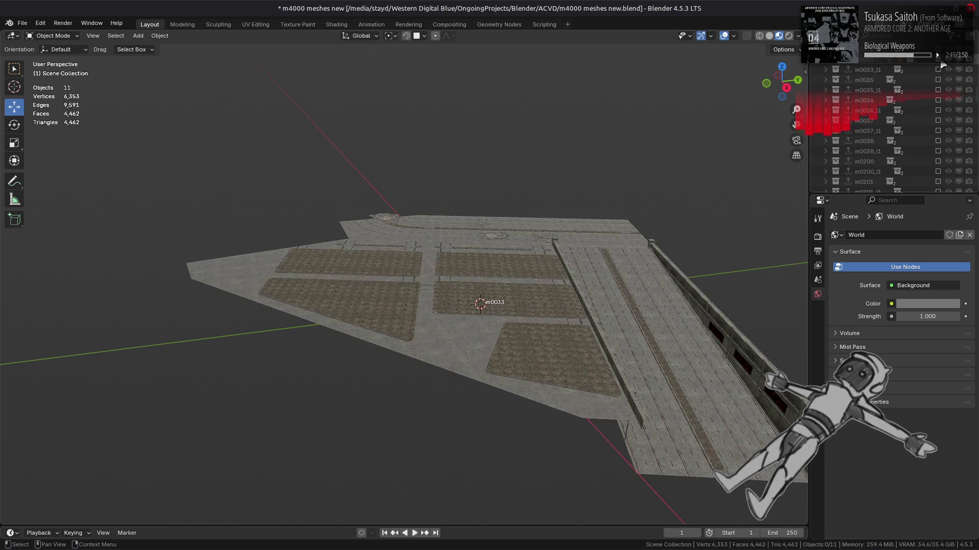
scroll(939, 70, up, 1)
click(938, 100)
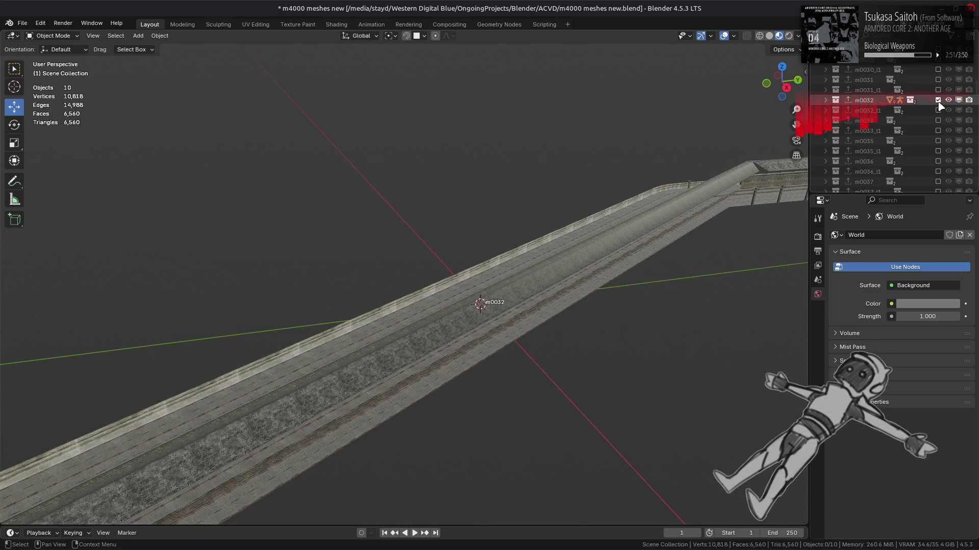
Show the m0033 map collection and its m0033_s collision collection and inspect the walls
click(939, 120)
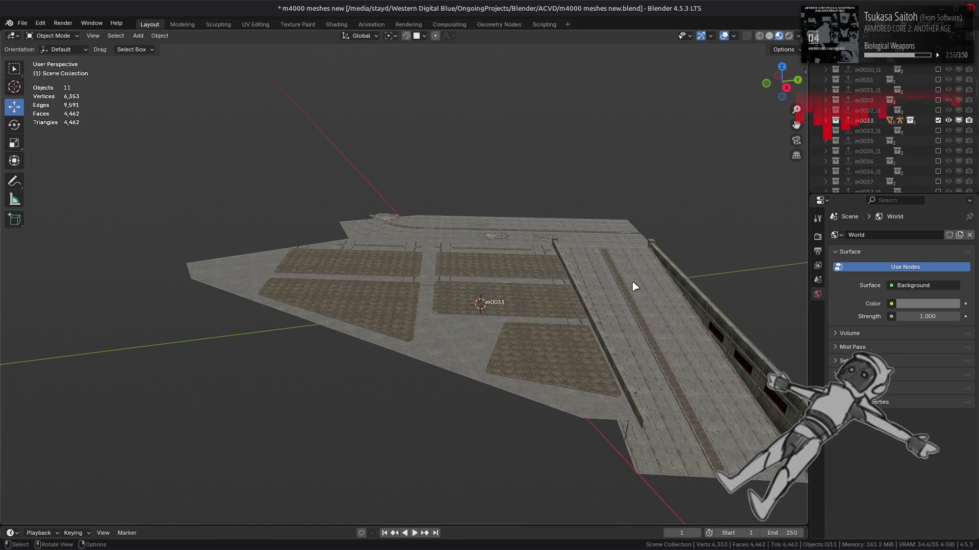
mouse_move(650, 279)
middle_down()
mouse_move(468, 225)
mouse_move(486, 236)
mouse_move(474, 227)
mouse_move(489, 217)
middle_up()
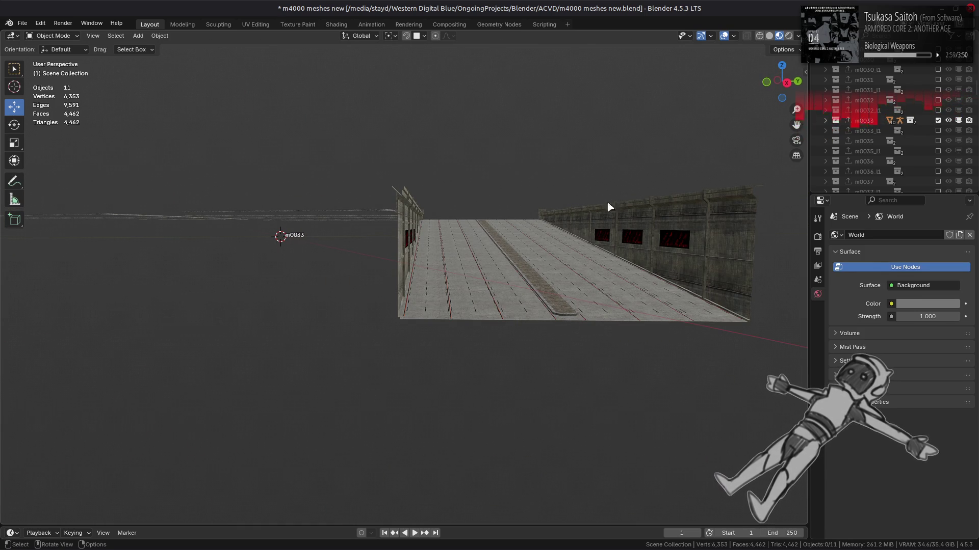
scroll(897, 125, down, 5)
scroll(897, 125, up, 5)
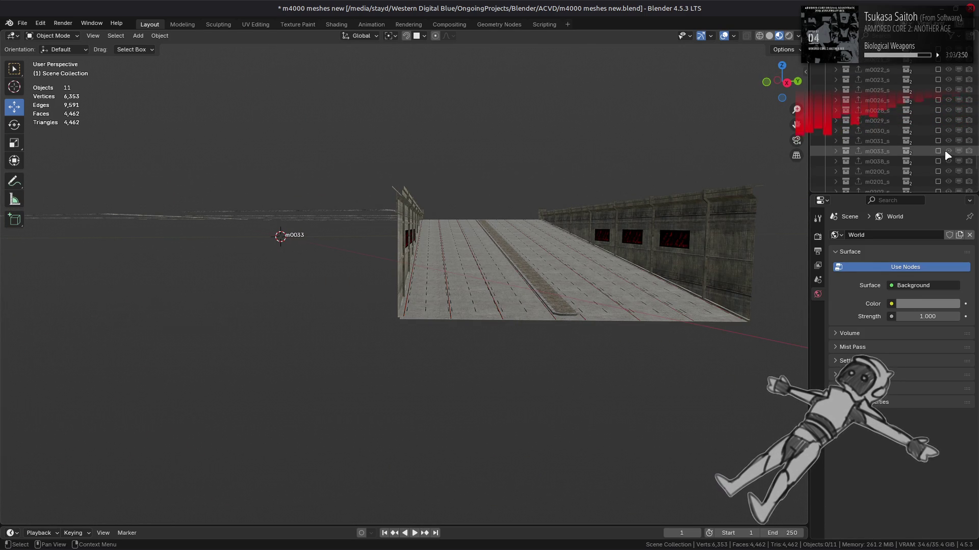
click(937, 150)
middle_drag(638, 219, 856, 163)
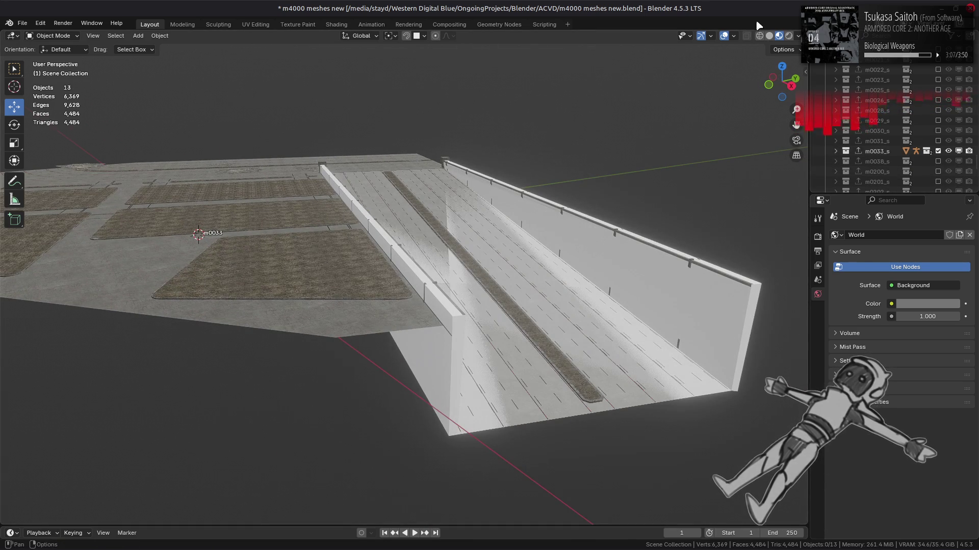
Switch to solid shading and select collision Mesh 0.015 in m0033_s with its Object settings shown
key(z)
click(834, 151)
scroll(870, 168, down, 1)
click(887, 161)
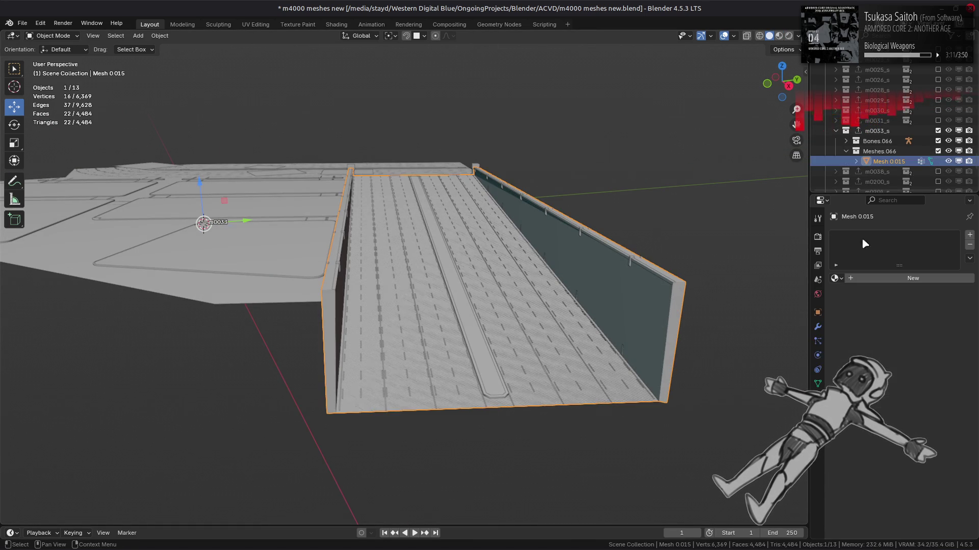
click(818, 313)
scroll(869, 432, down, 5)
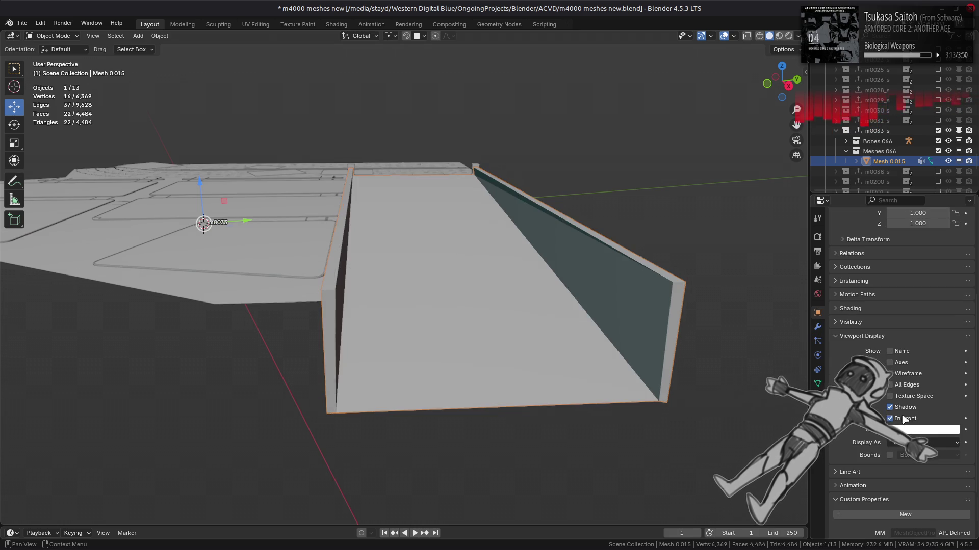
Set the mesh's viewport display colour to red with 0.8 alpha and enter edit mode
click(917, 431)
drag(904, 321, 904, 342)
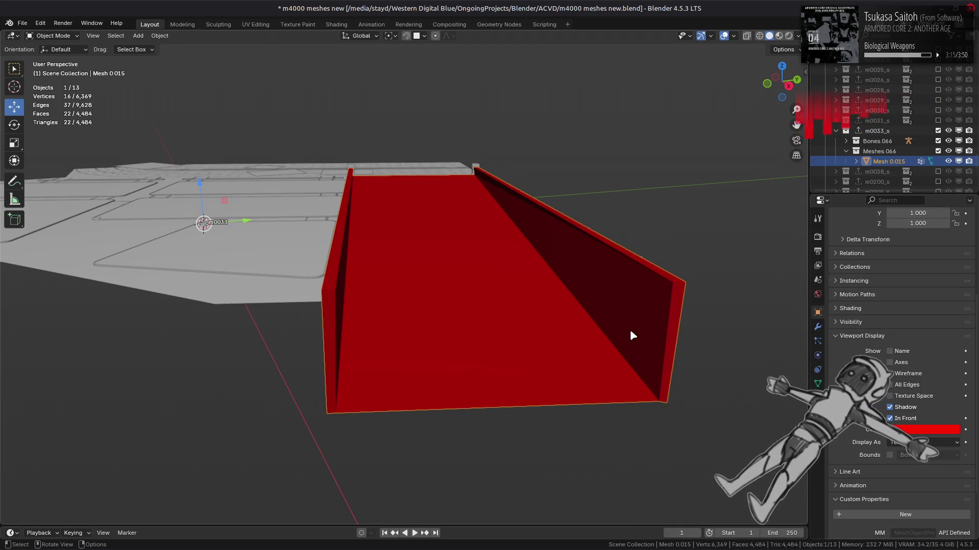
click(915, 433)
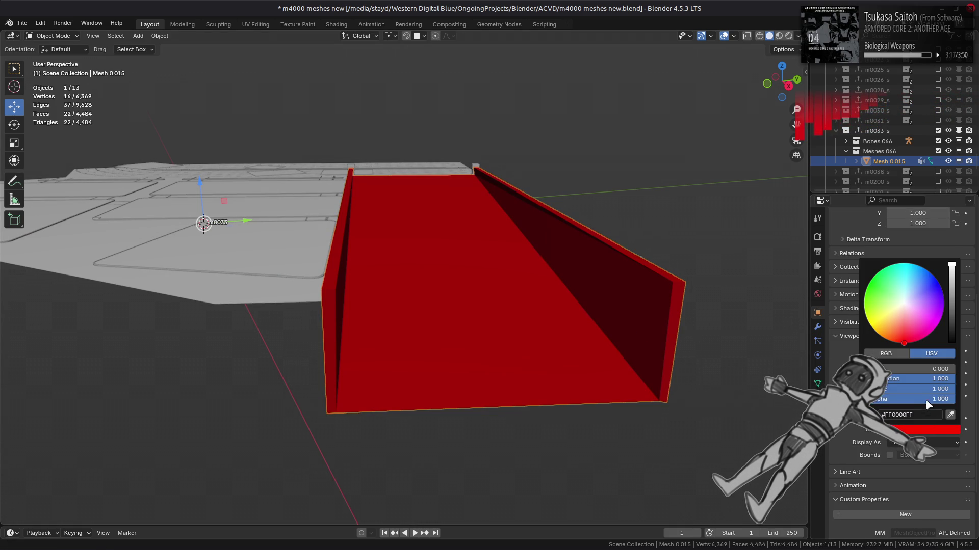
click(928, 399)
text(0.8)
key(Return)
middle_drag(557, 332, 562, 328)
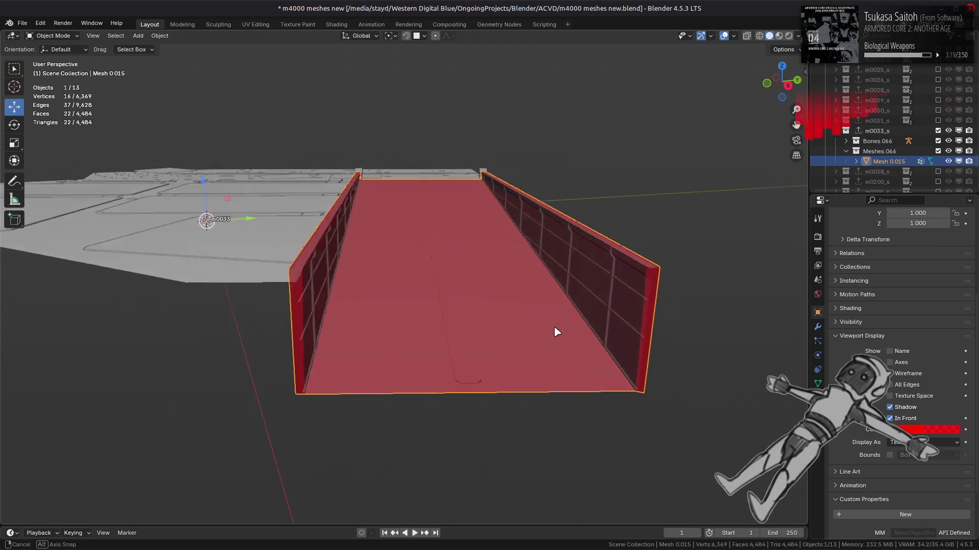
key(Tab)
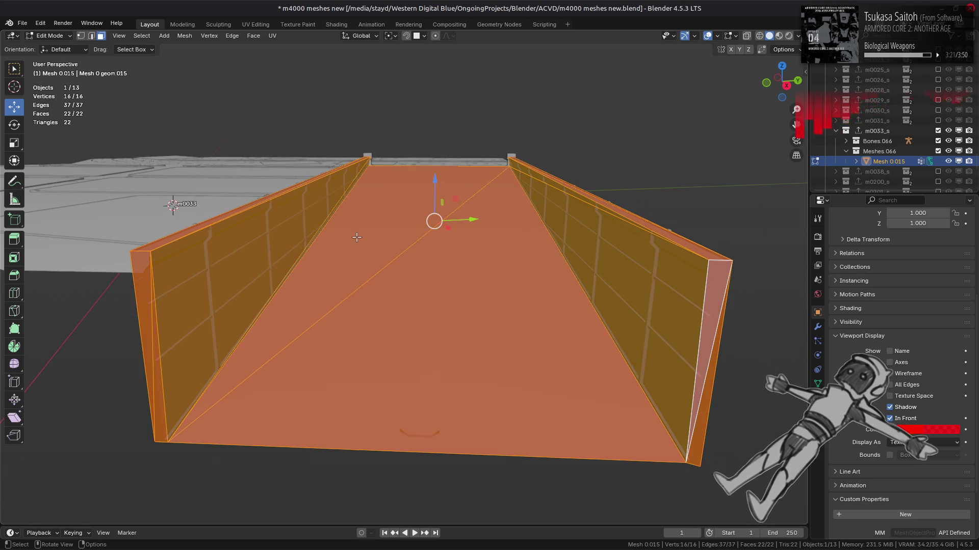
Convert the mesh's triangles to quads with Topology Influence 0, then deselect all and inspect
click(259, 36)
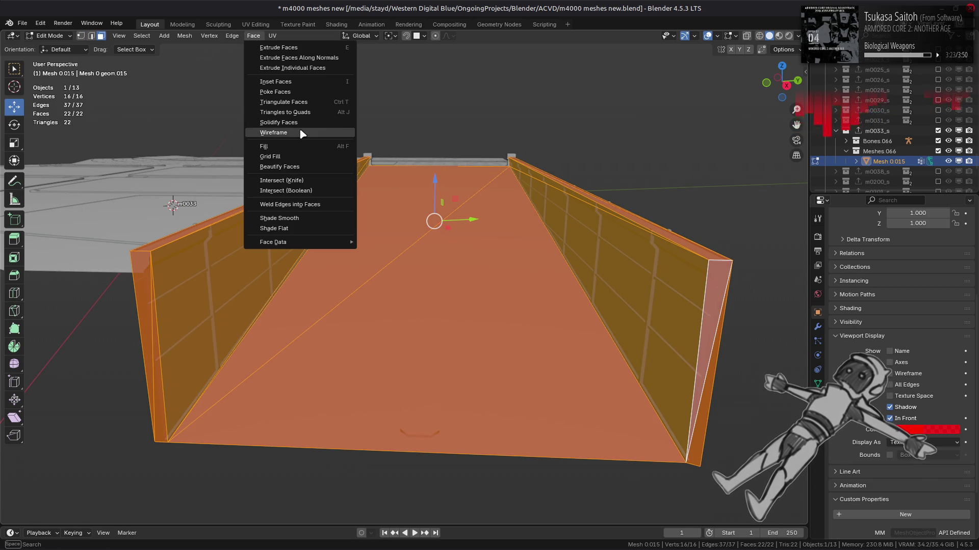
click(285, 111)
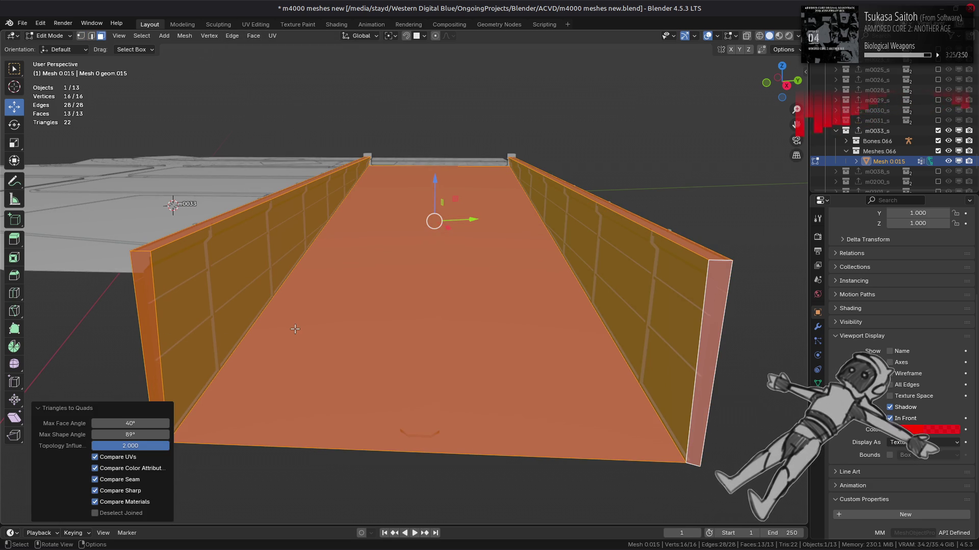
drag(160, 449, 96, 449)
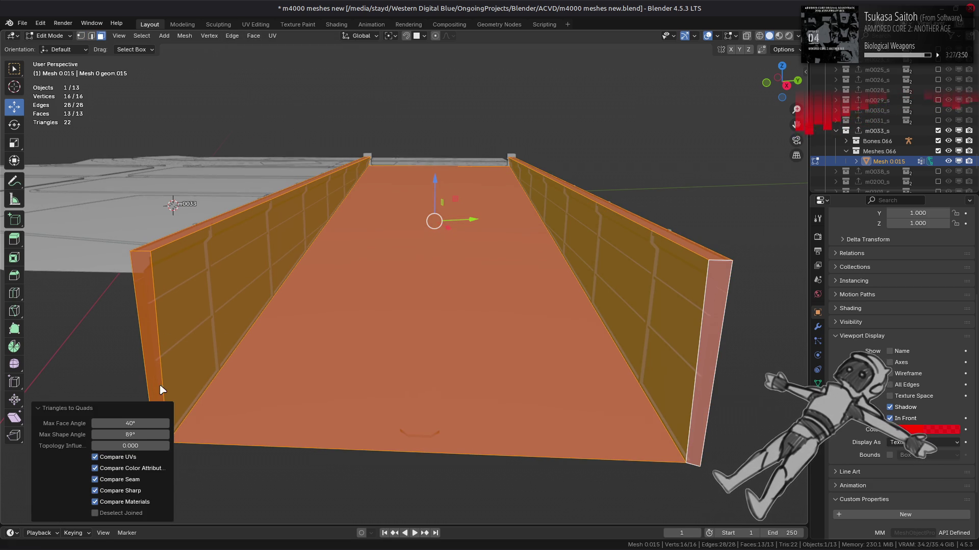
middle_drag(439, 275, 313, 278)
key(alt+a)
mouse_move(424, 260)
middle_down()
mouse_move(405, 265)
mouse_move(418, 249)
middle_up()
scroll(420, 242, up, 2)
scroll(418, 248, down, 2)
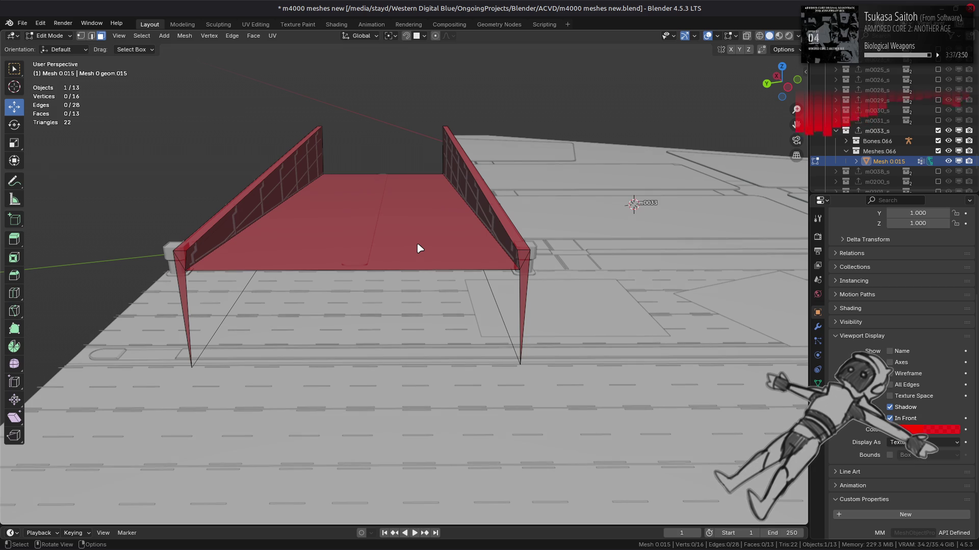